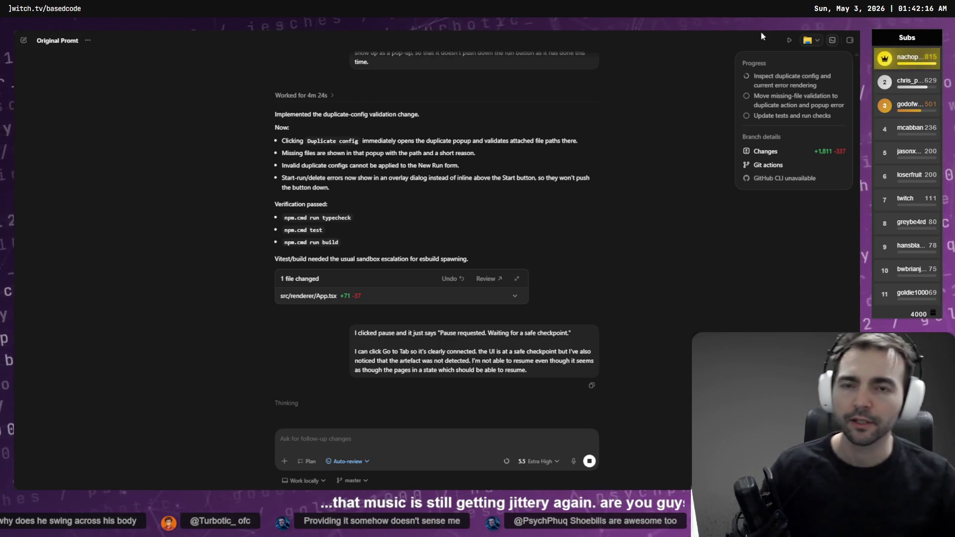
Hide Codex to bring up the Front to Back run details and the ChatGPT tab.
key("alt+Tab")
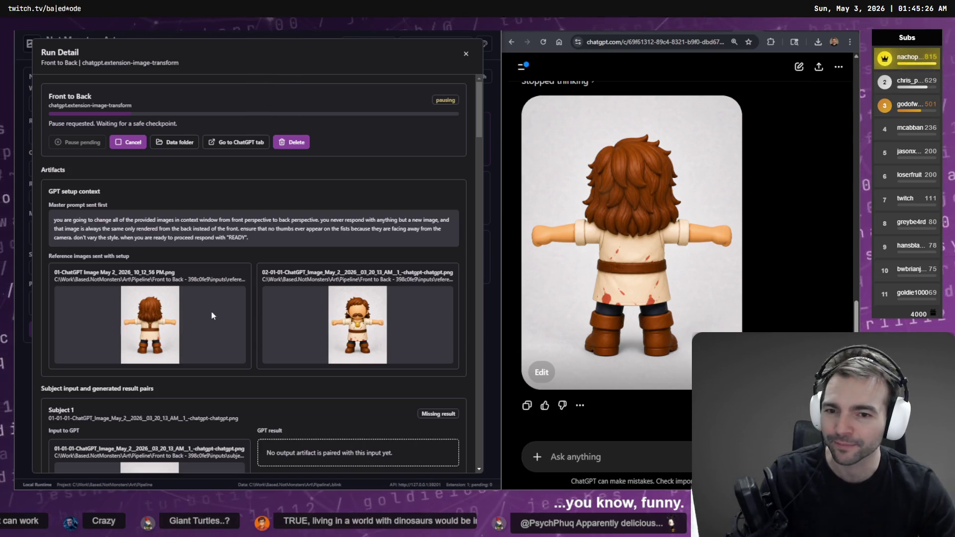
scroll(267, 294, "down", 5)
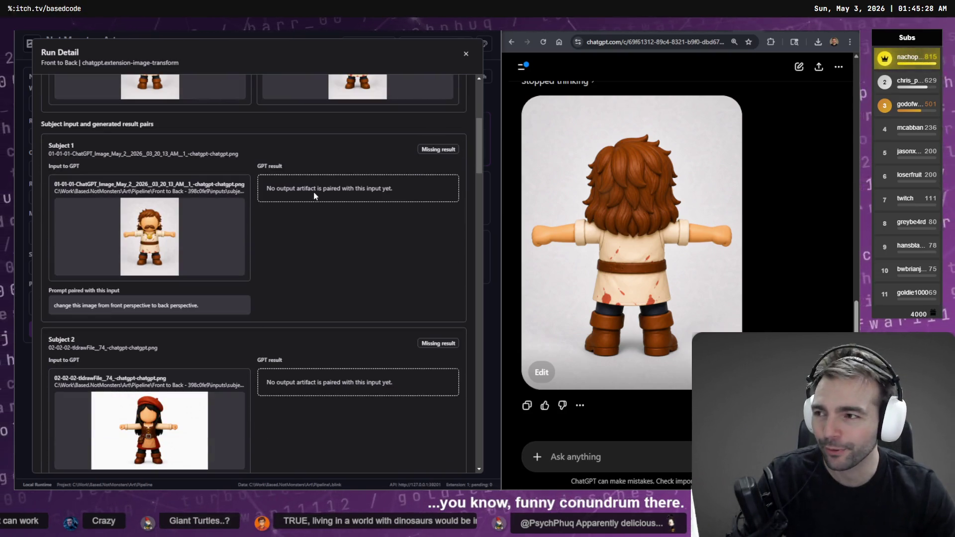
scroll(318, 191, "up", 5)
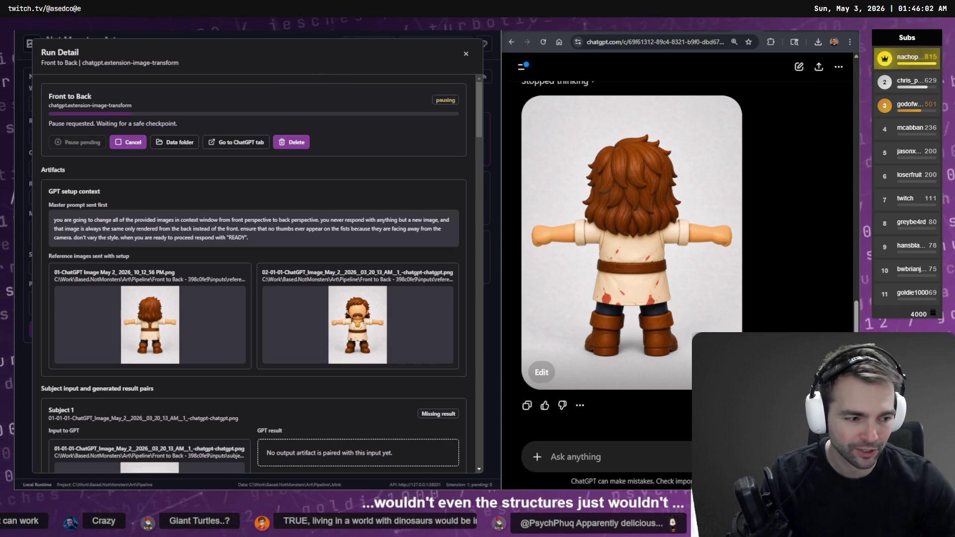
Switch from the Front to Back Run Detail window back to the Codex chat.
key("alt+Tab")
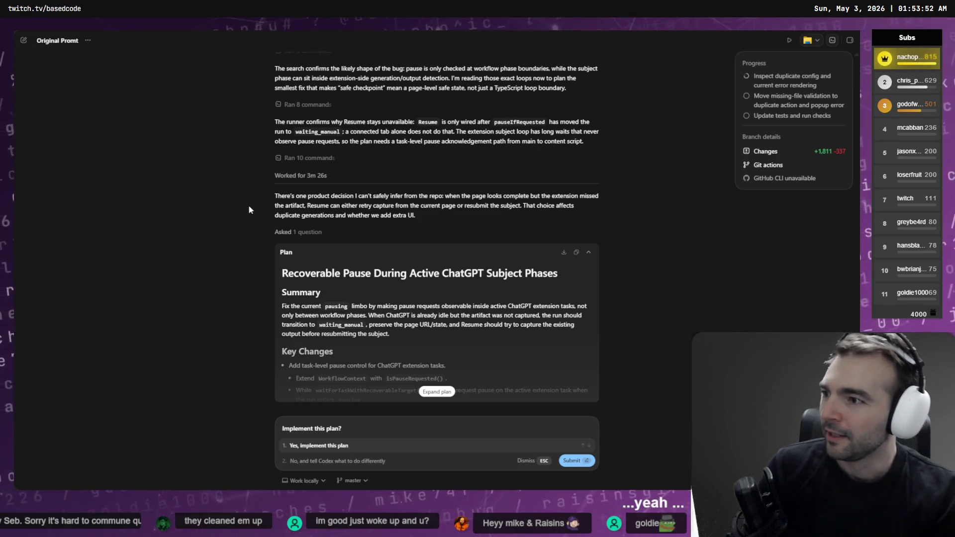
Expand the Recoverable Pause plan, read its Summary through Assumptions, and approve implementing it.
left_click(440, 392)
scroll(475, 281, "up", 10)
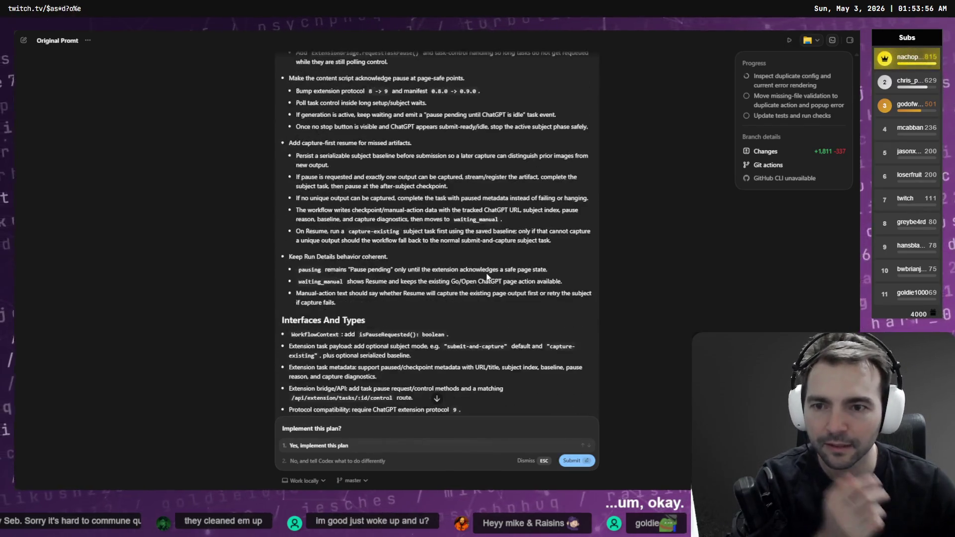
scroll(387, 228, "up", 2)
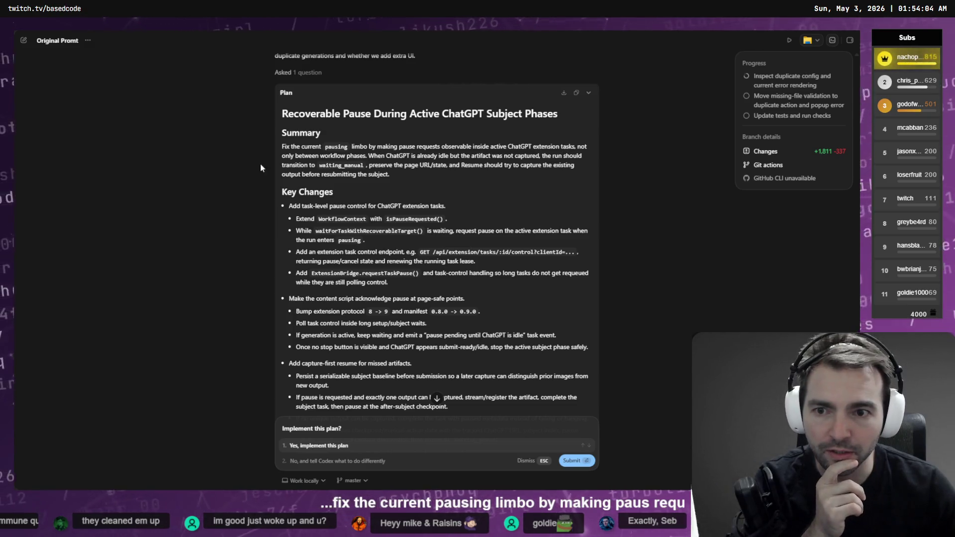
left_click_drag(367, 156, 482, 156)
left_click(488, 163)
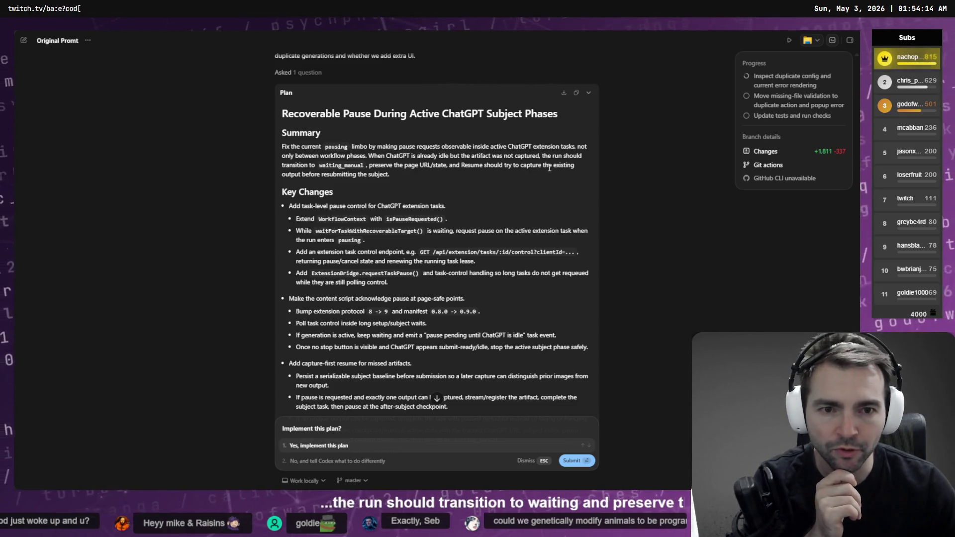
mouse_move(398, 180)
left_mouse_down()
mouse_move(282, 146)
mouse_move(485, 227)
mouse_move(490, 243)
left_mouse_up()
scroll(286, 154, "down", 1)
left_click(289, 165)
scroll(430, 348, "down", 12)
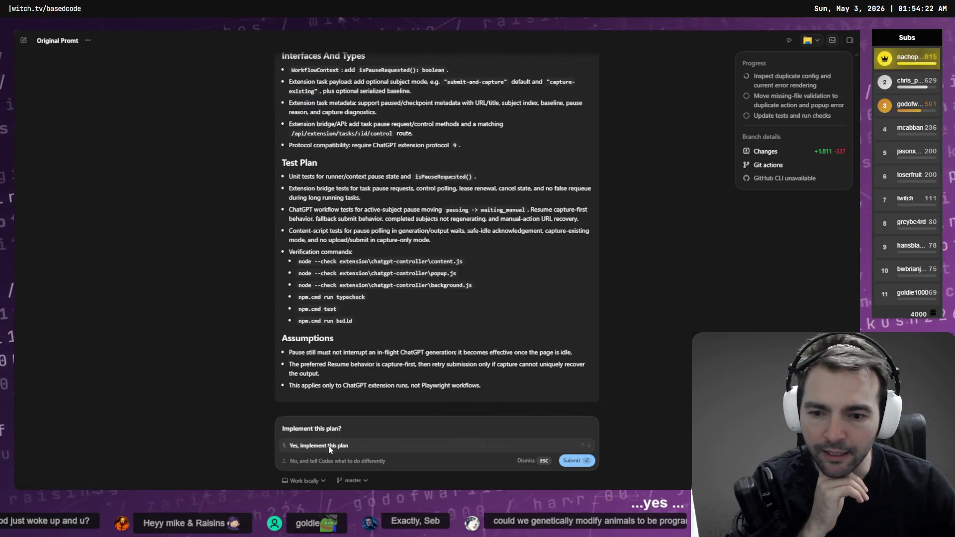
left_click(329, 446)
Check the pausing Front to Back run, then bring up the Hand Action Authoring Harness.
key("alt+Tab")
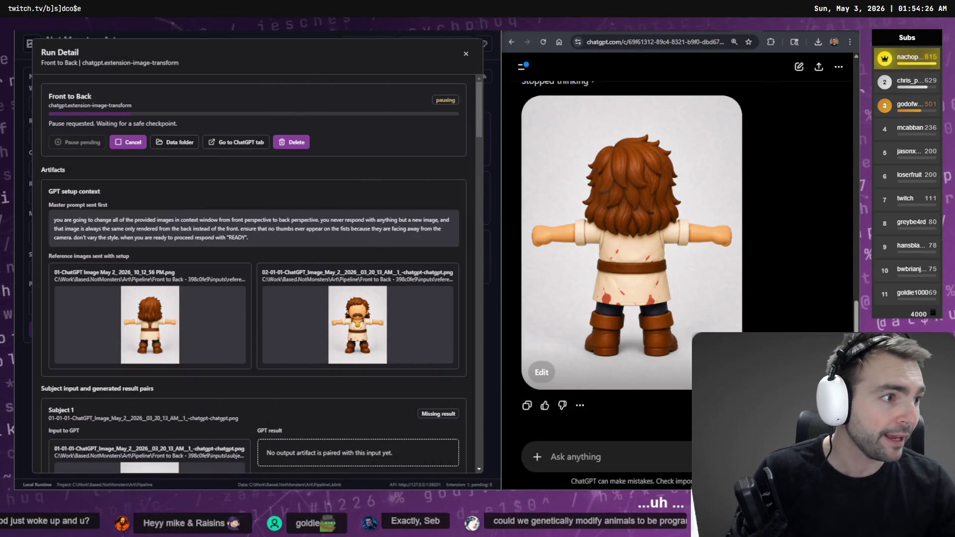
key("alt+Tab")
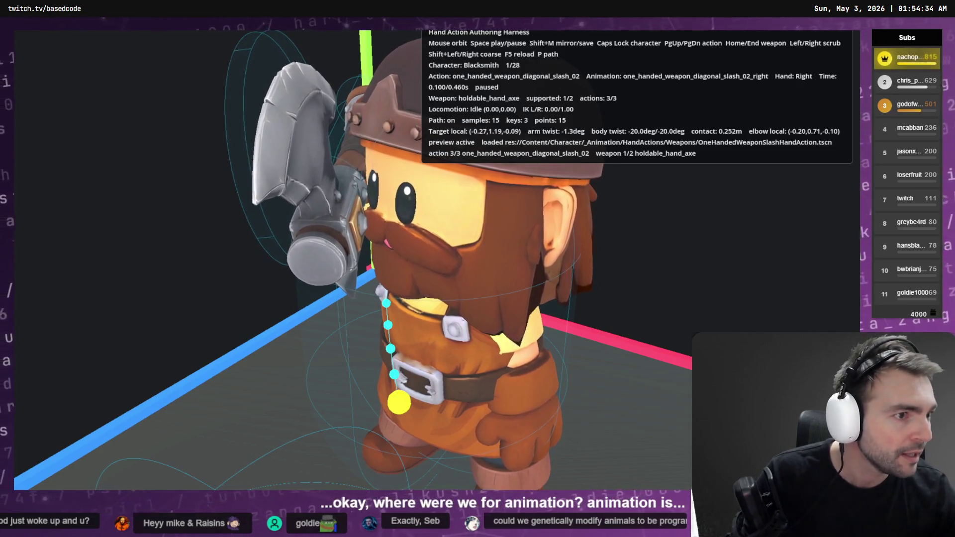
Inspect the twist key at 0.0 (value 5.0), then preview the slash's end pose in the harness.
key("alt+Tab")
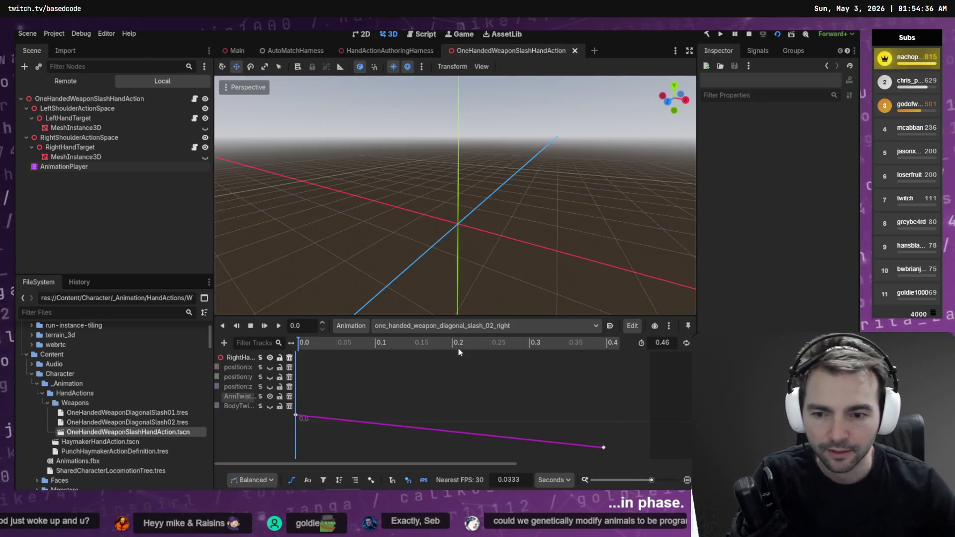
left_click(296, 415)
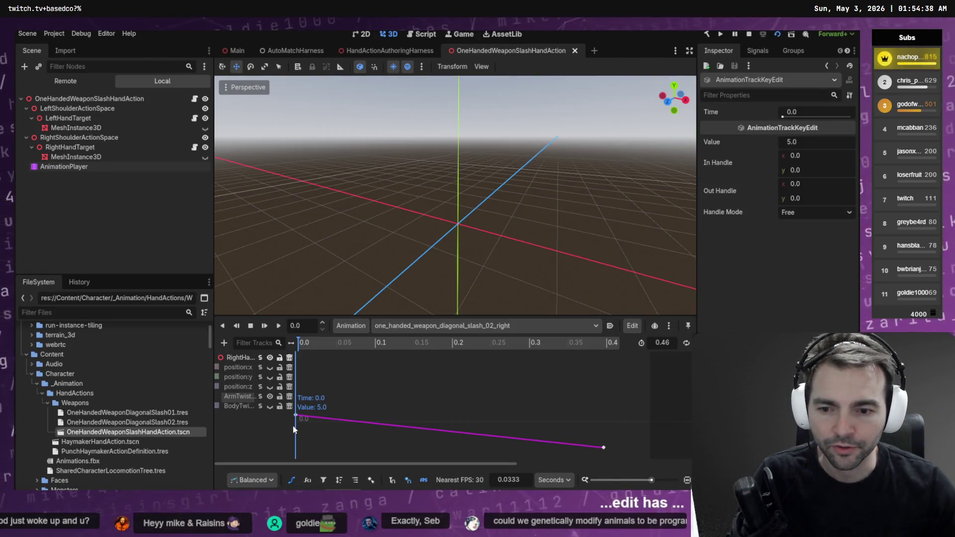
key("alt+Tab")
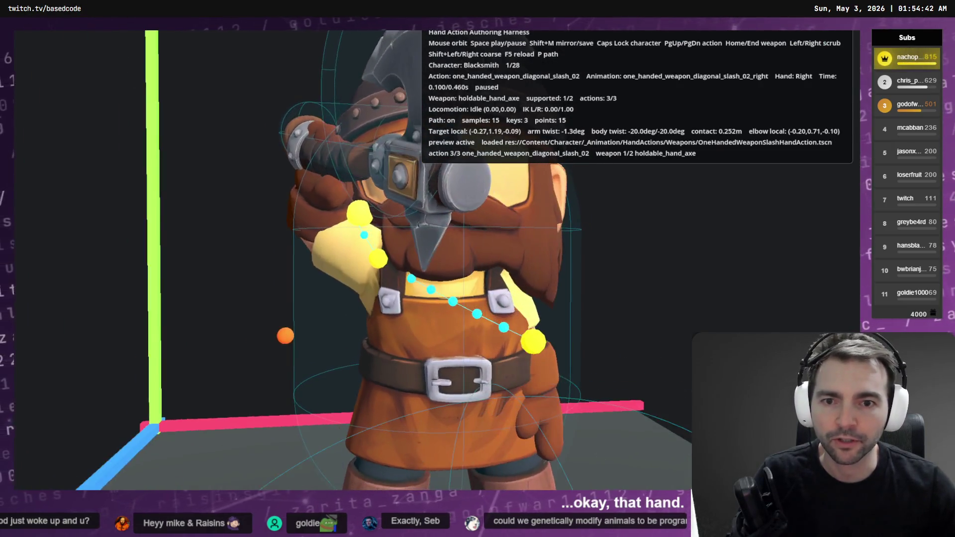
key("alt+Tab")
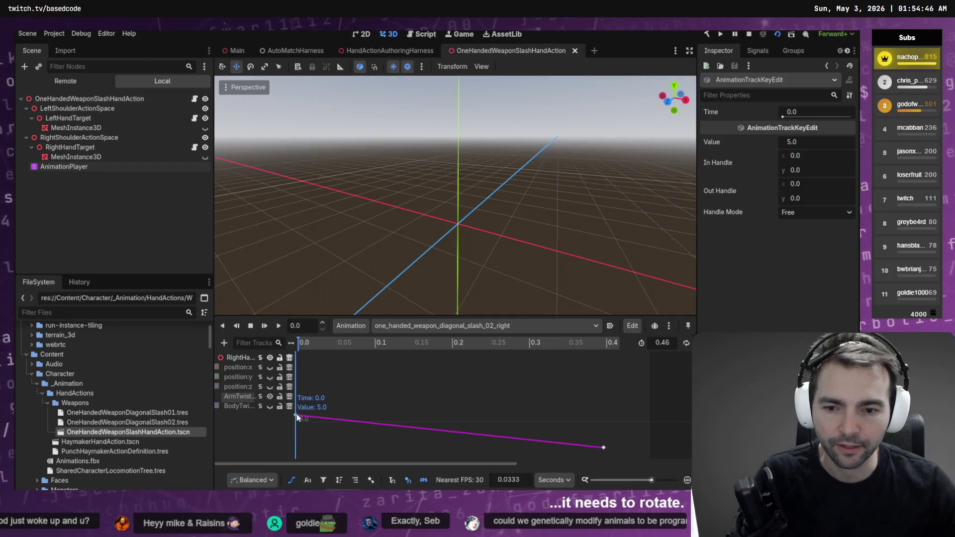
key("alt+Tab")
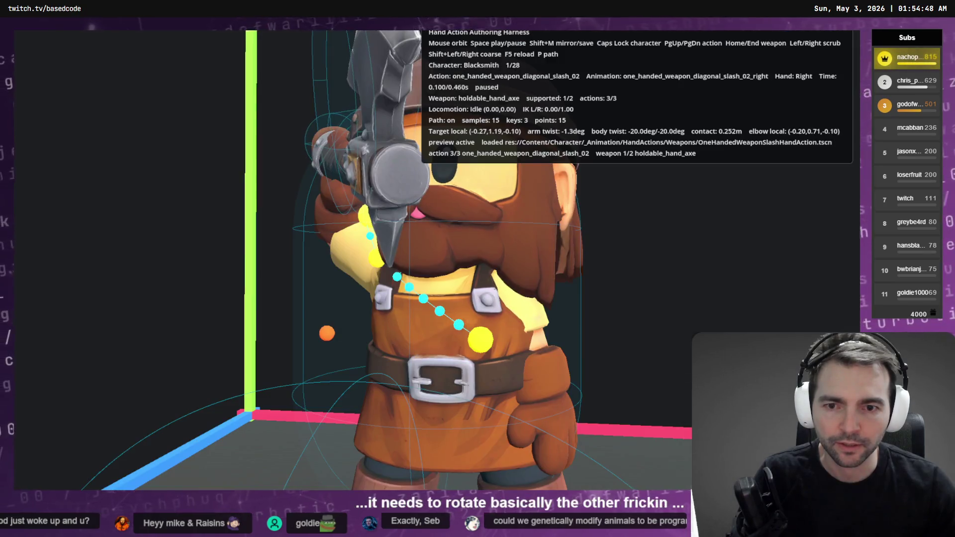
key("Right")
key("Right")
key("Right")
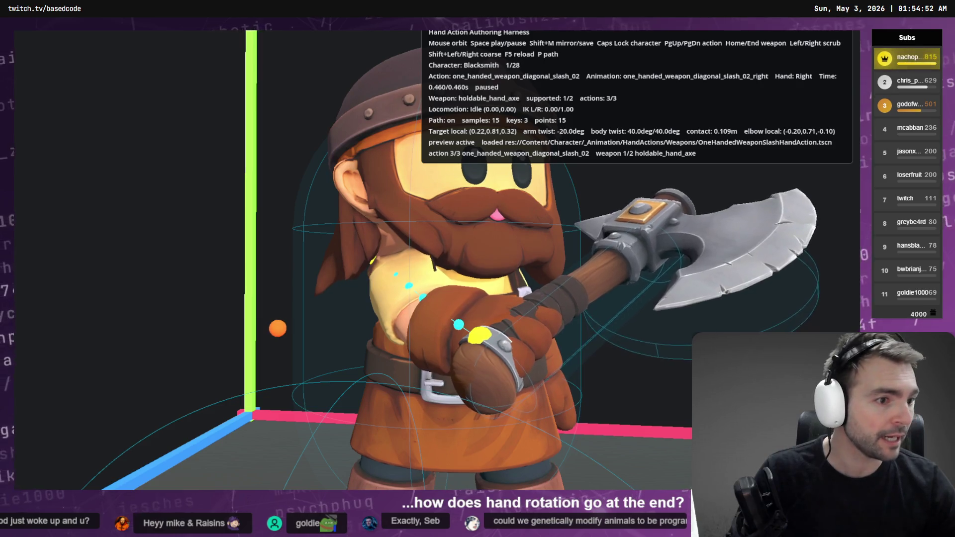
key("alt+Tab")
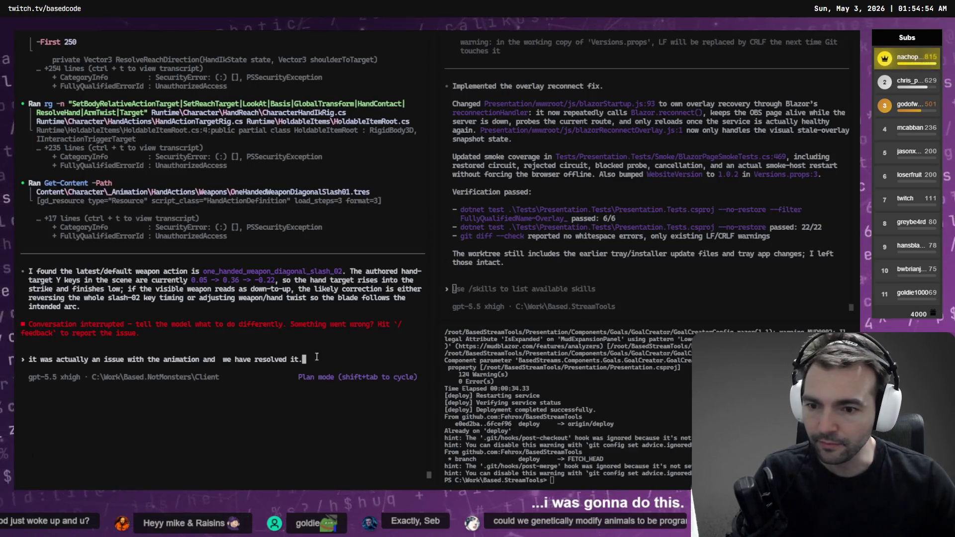
Dictate and submit a request for Shift+A/Shift+D frame stepping, keeping the Shift+Left/Right commands.
key("super+h")
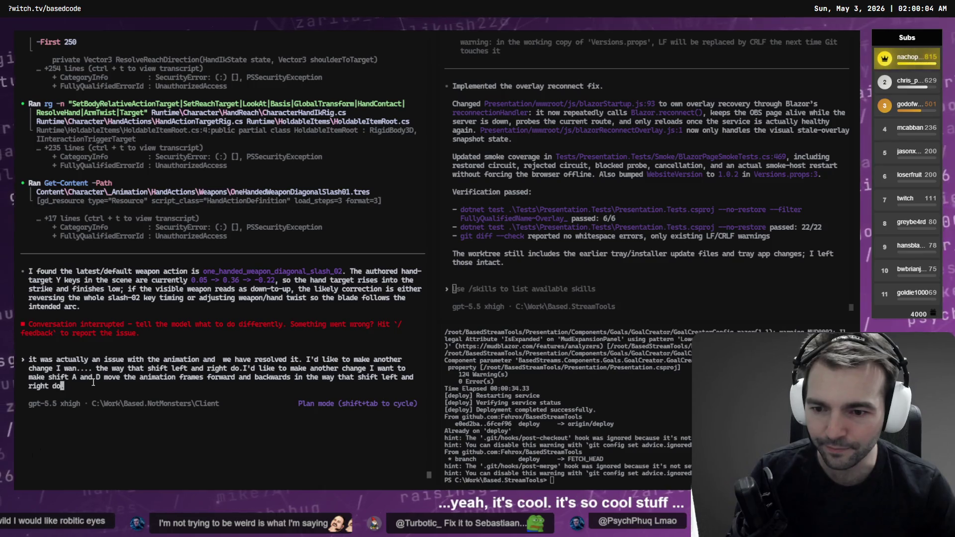
type(".")
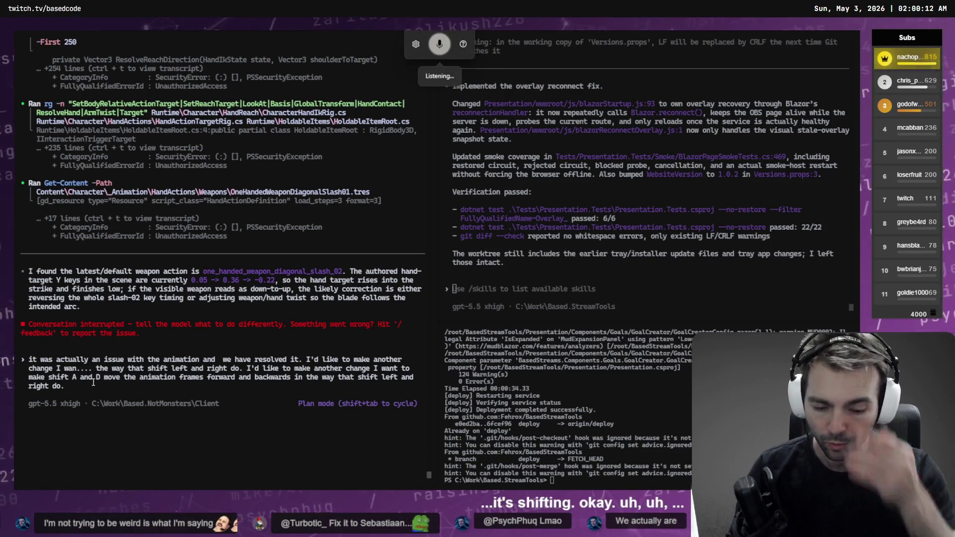
type(" please leave the existing commands in place with shift")
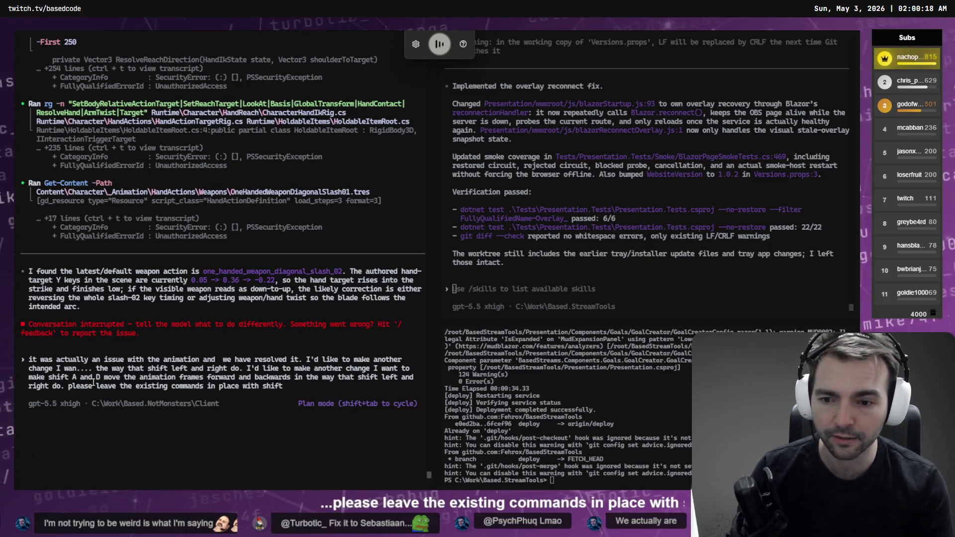
type(" plus left and right.")
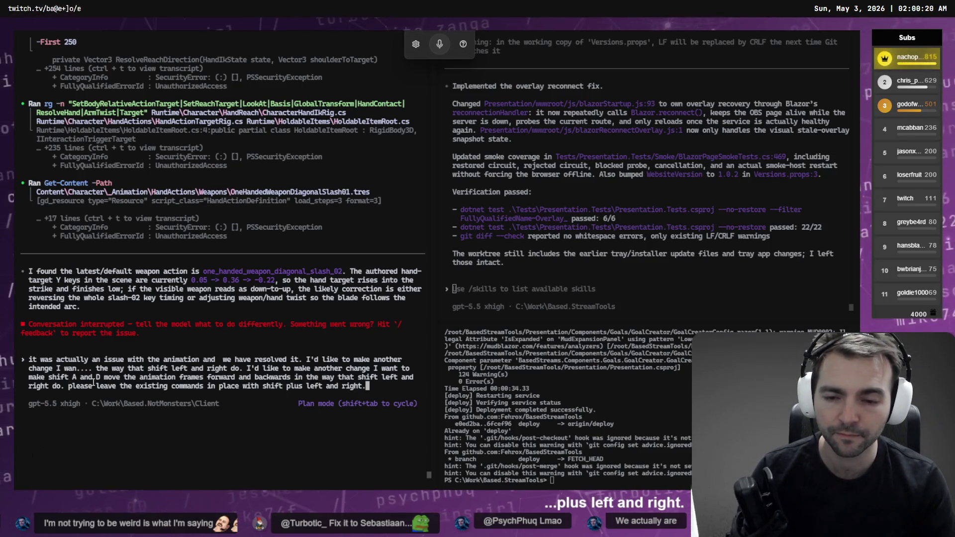
key("Return")
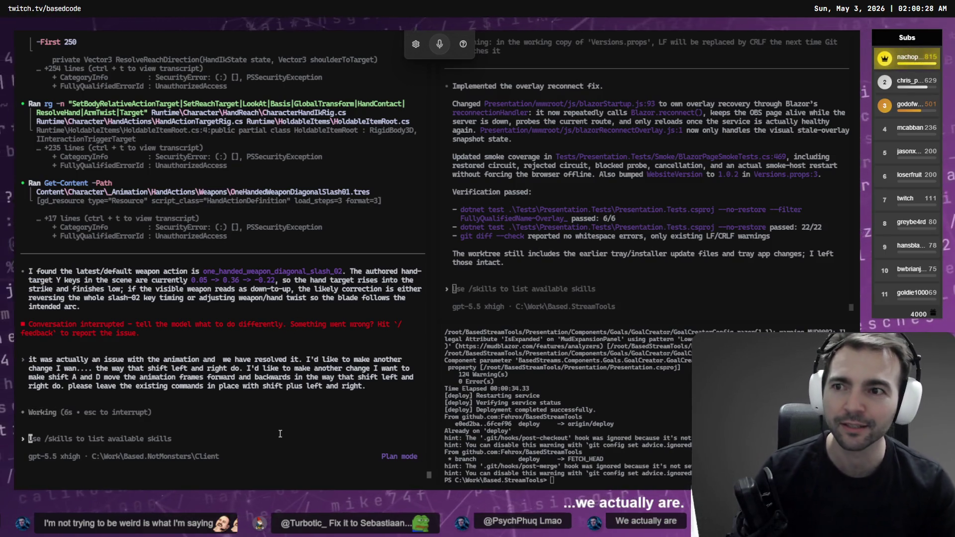
Cycle through the editor and Codex app to the terminal showing the 'Add Shift+A/D Scrub Shortcuts' plan.
key("alt+Tab")
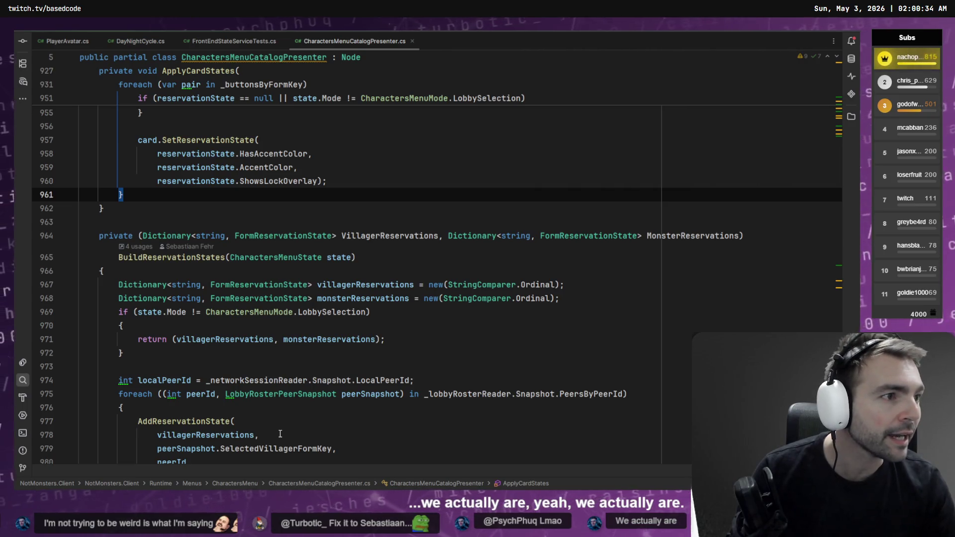
key("alt+Tab")
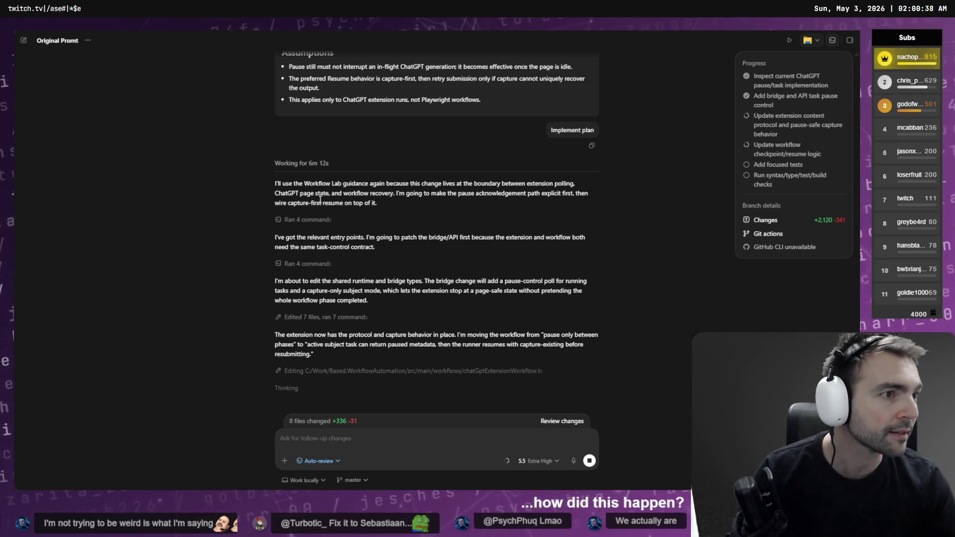
key("alt+Tab")
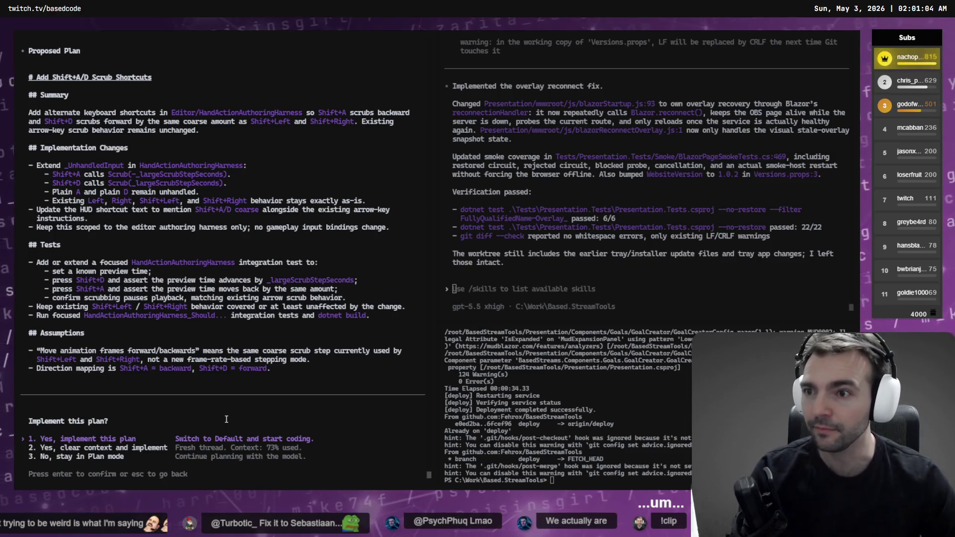
Approve the scrub shortcut plan, step the slash preview from its start, then close the harness.
key("Return")
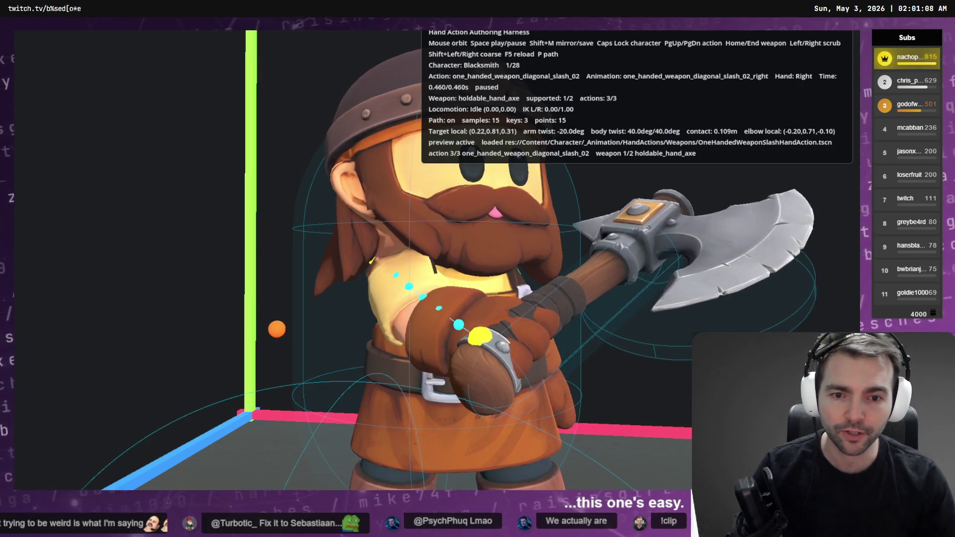
key("shift+Left")
key("shift+Left")
key("shift+Left")
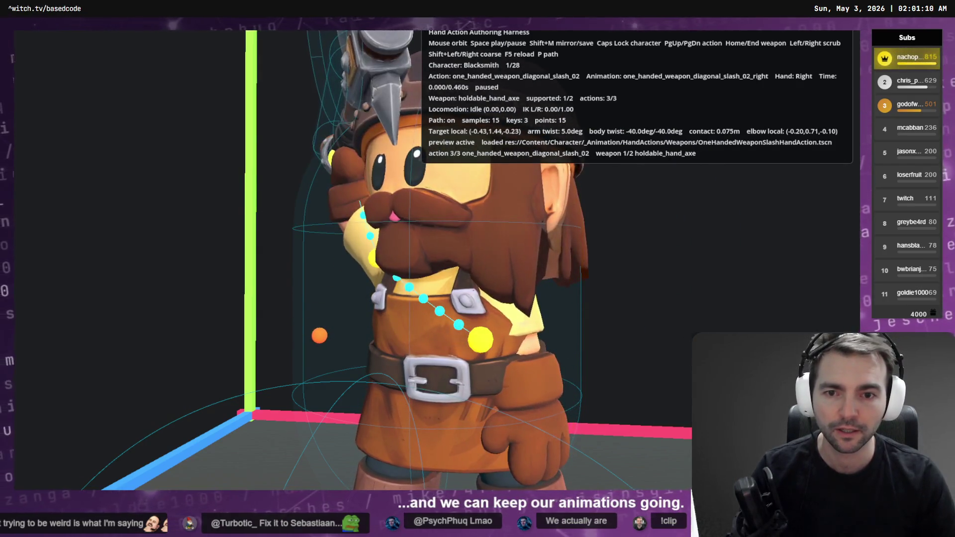
key("space")
key("space")
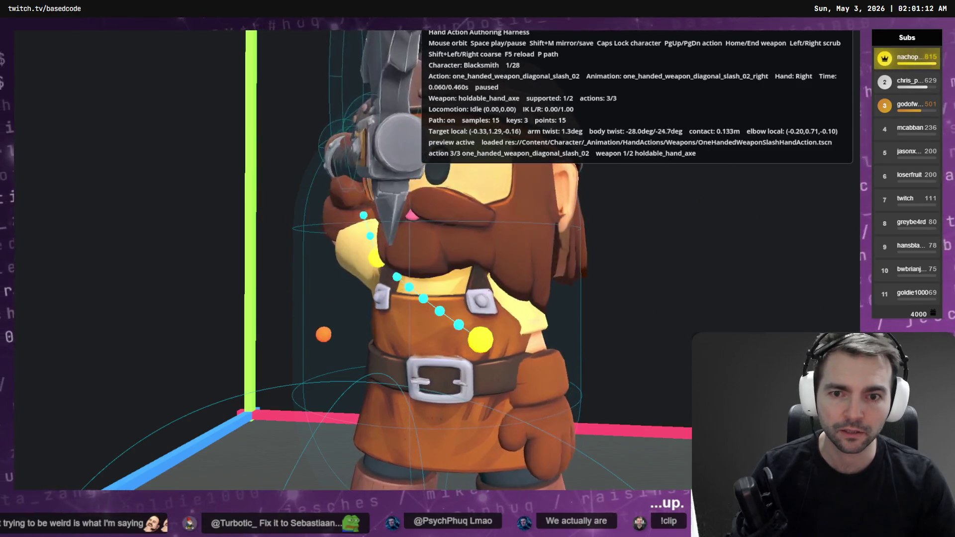
key("space")
key("space")
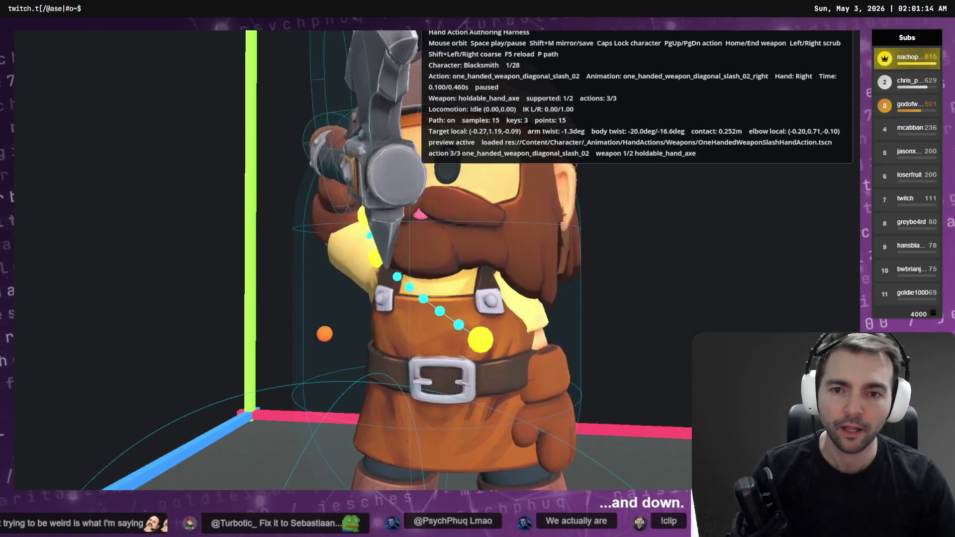
key("shift+Left")
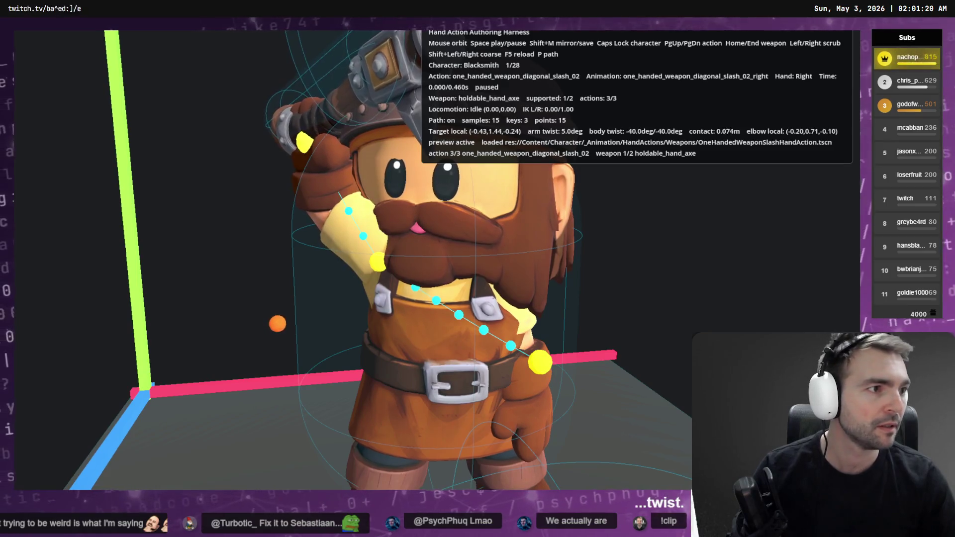
key("Escape")
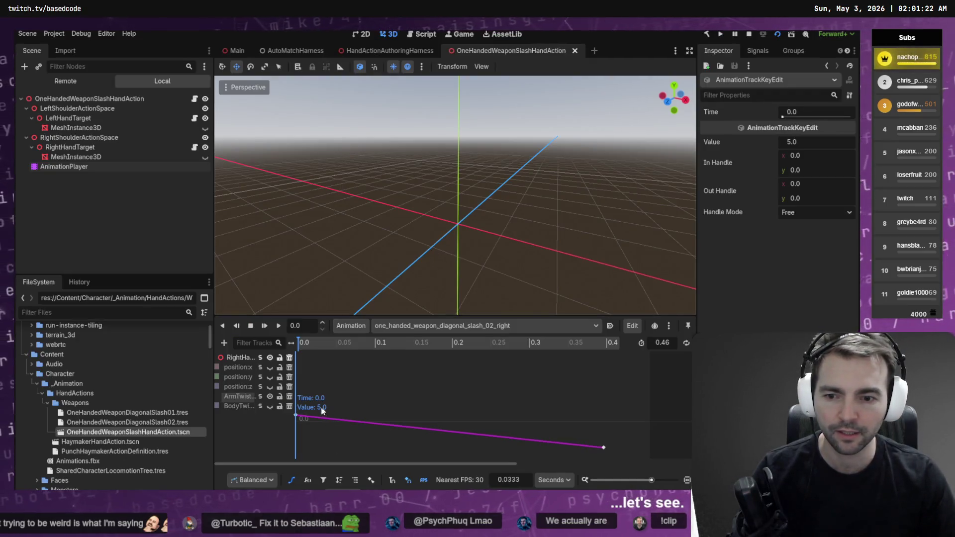
Preview the slash start, then lower the first ArmTwist key and preview the change.
left_click(295, 417)
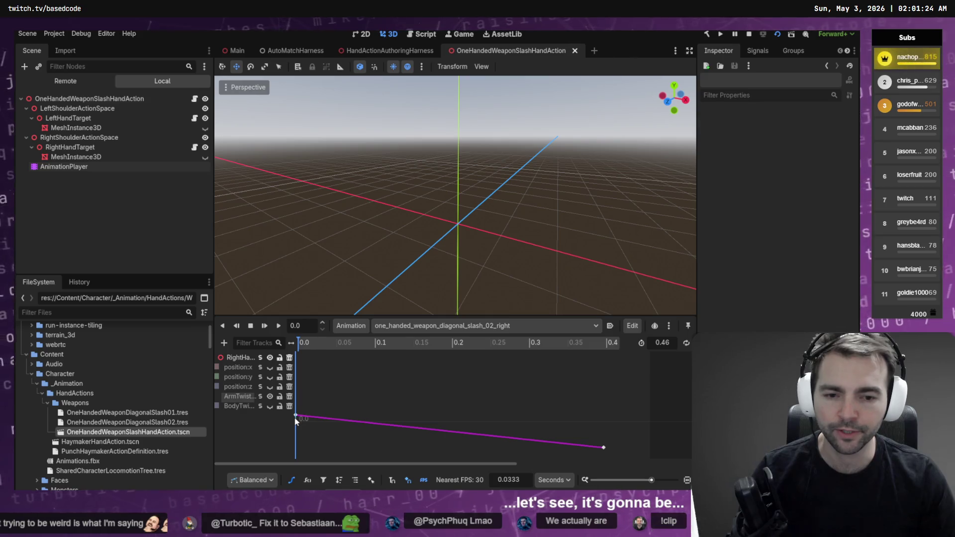
key("F5")
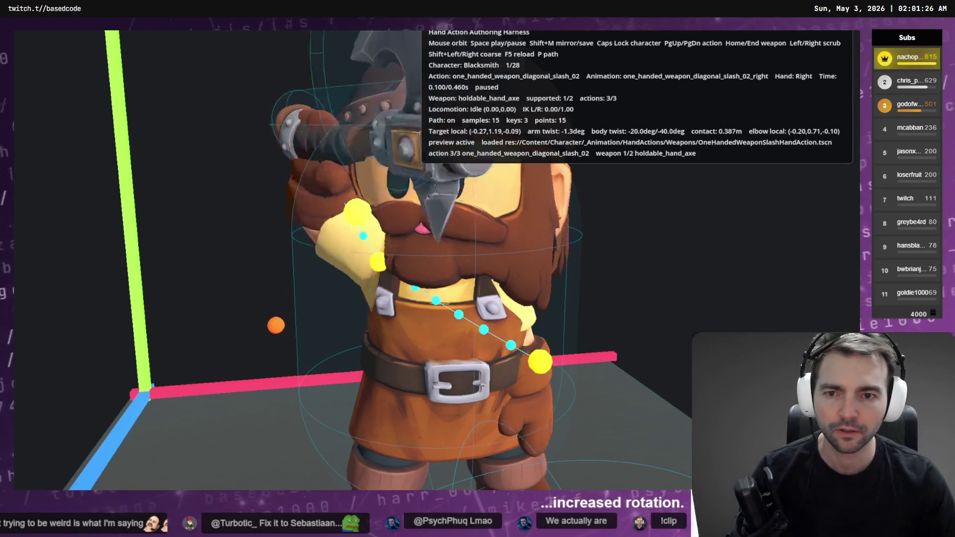
key("Left")
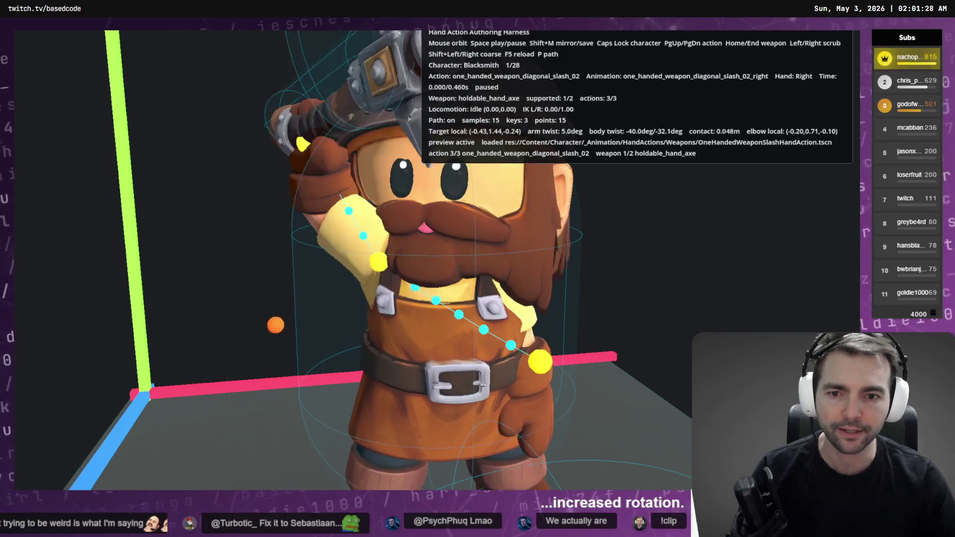
key("Escape")
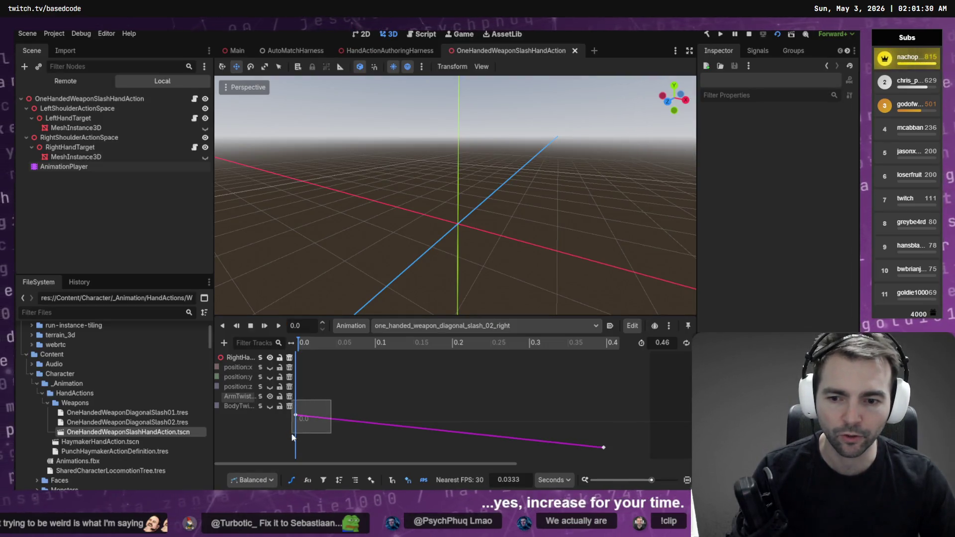
mouse_move(292, 436)
left_mouse_down()
mouse_move(296, 421)
mouse_move(300, 488)
left_mouse_up()
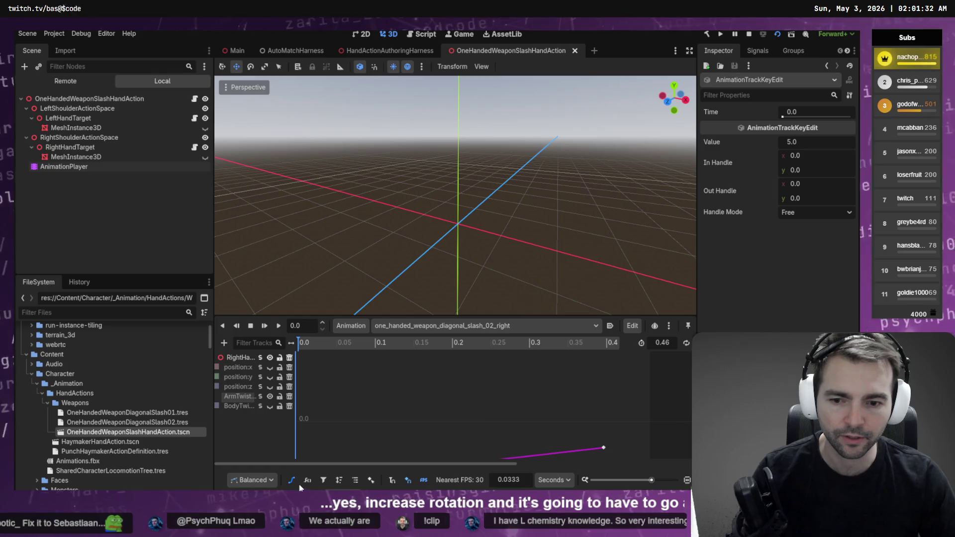
left_click(395, 422)
key("f")
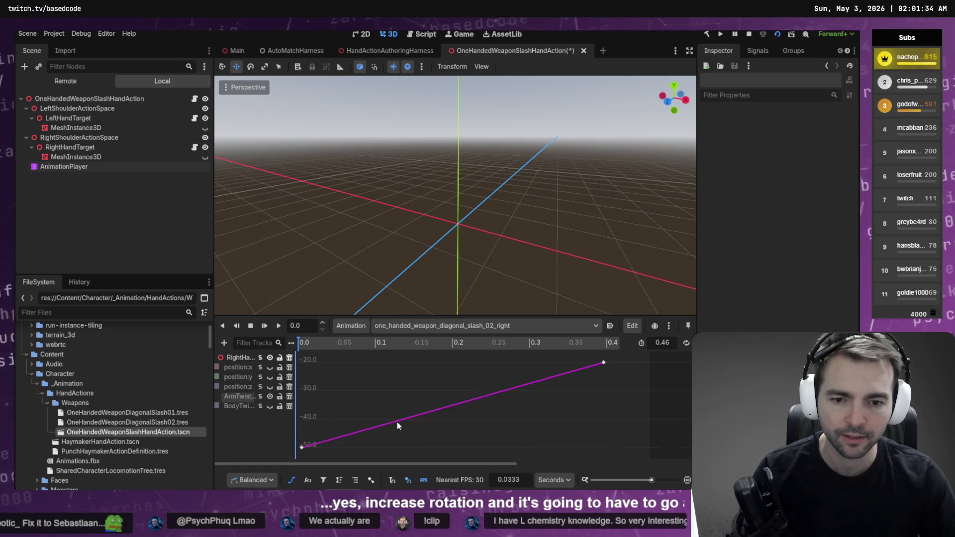
key("F5")
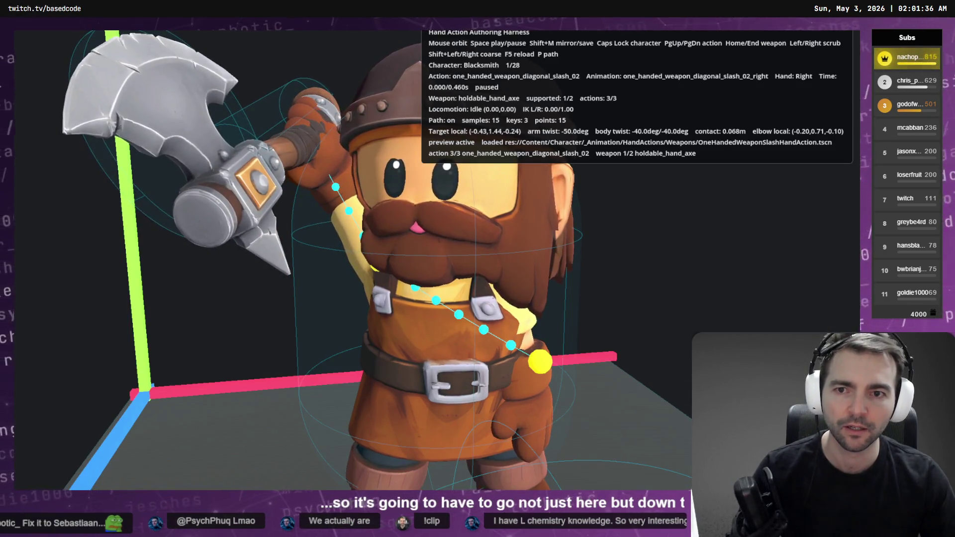
key("F8")
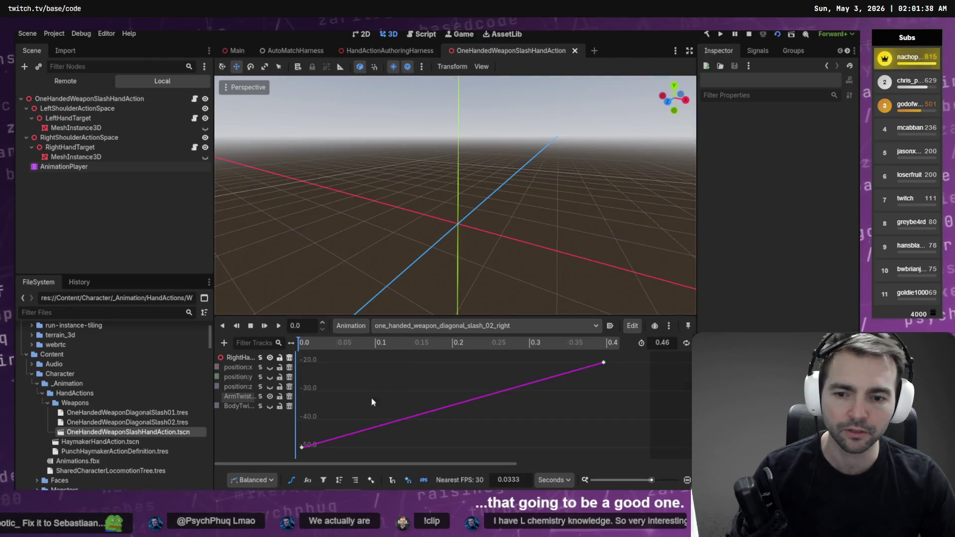
Raise the first ArmTwist key to about -33 and preview the swing in the harness.
left_click_drag(302, 447, 314, 401)
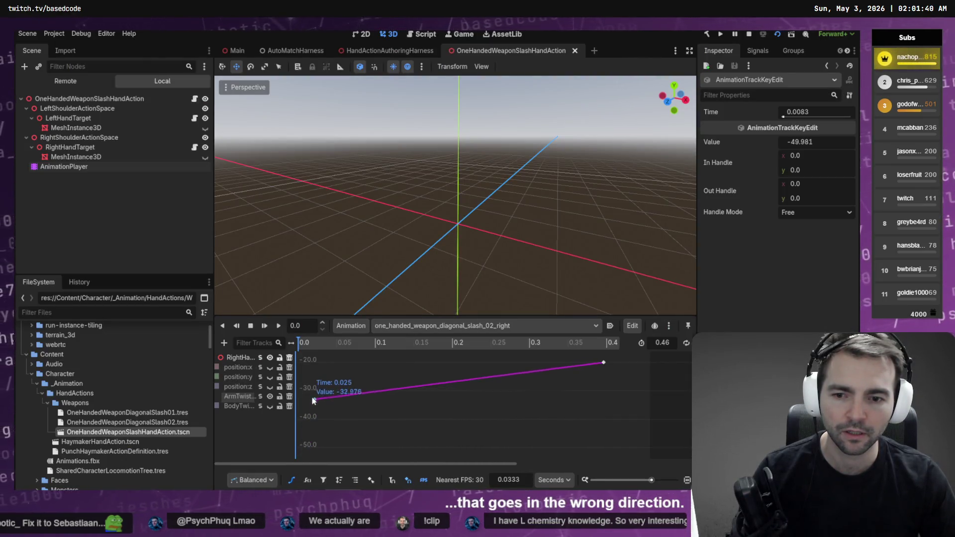
key("F5")
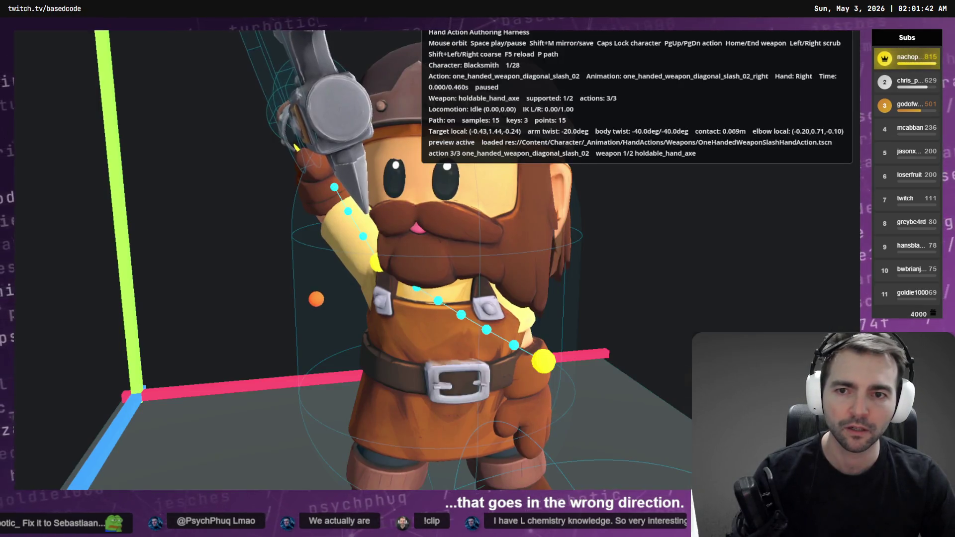
key("shift+Right")
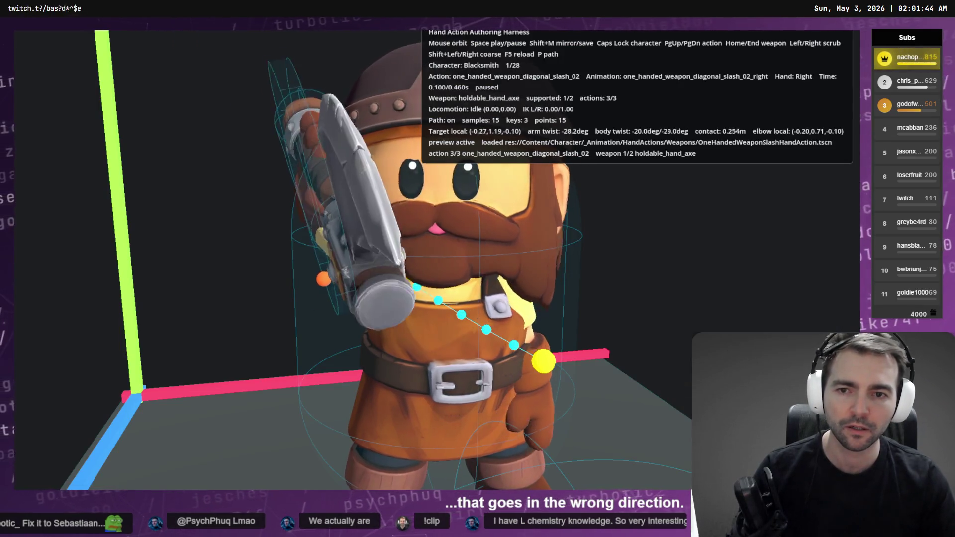
key("space")
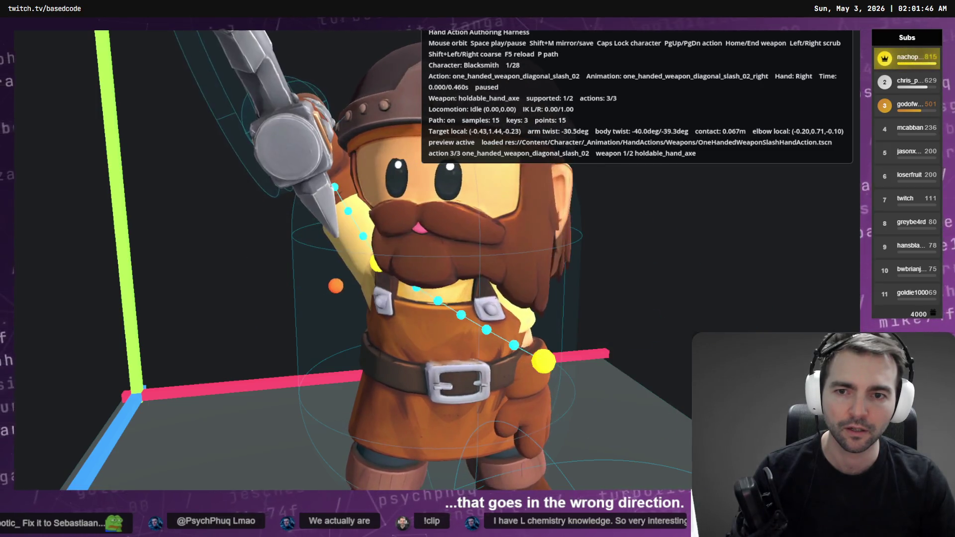
key("alt+F4")
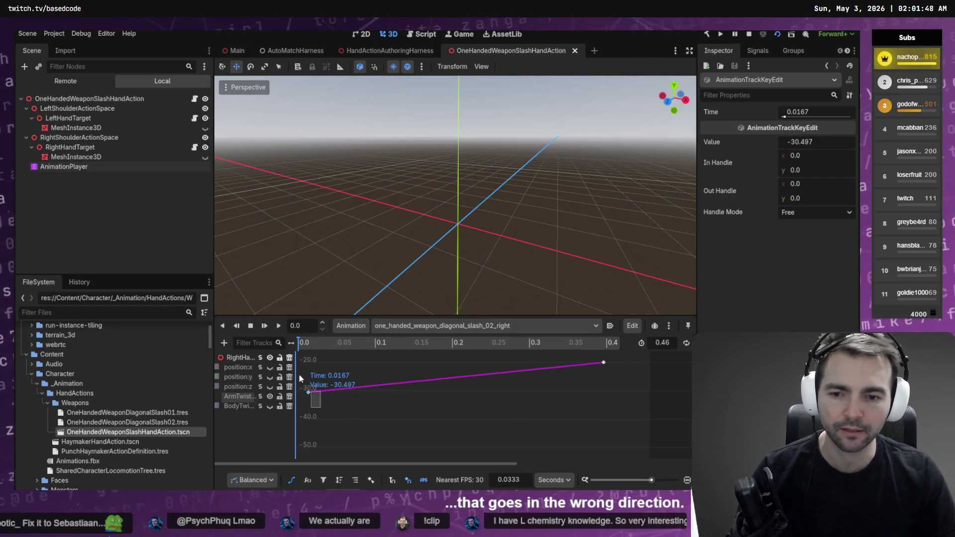
Set the first ArmTwist key to -22.44, save and preview, then raise it to about -0.13.
left_click_drag(309, 392, 311, 387)
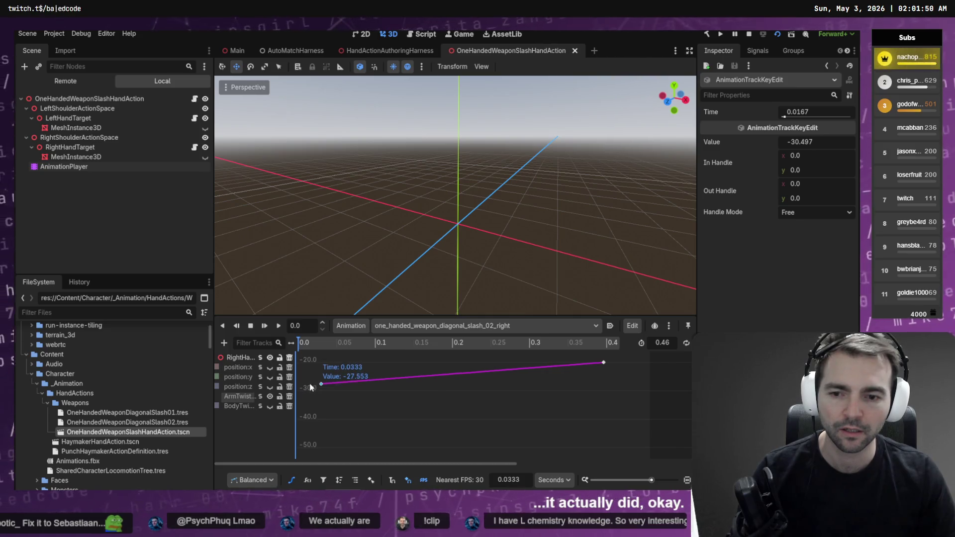
key("ctrl+z")
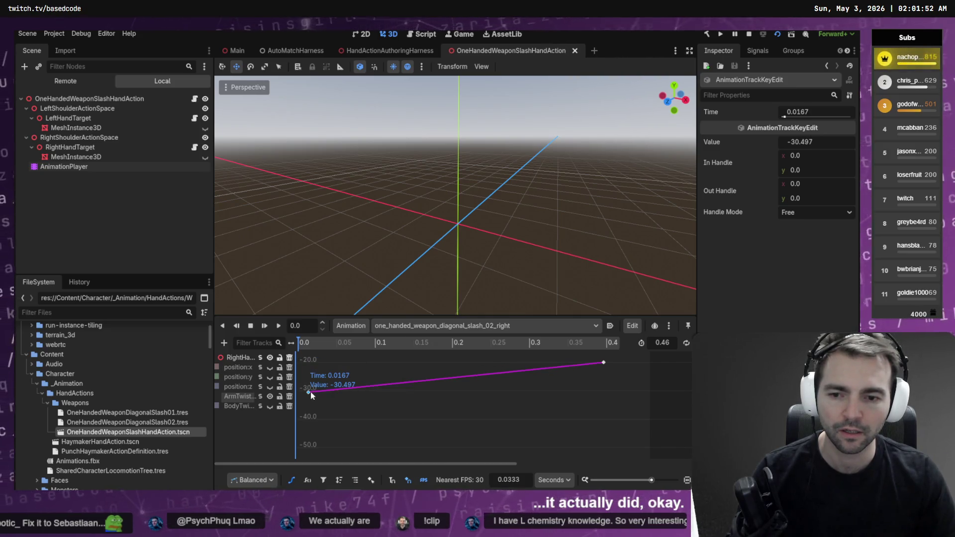
left_click(310, 375)
left_click(308, 392)
left_click(307, 381)
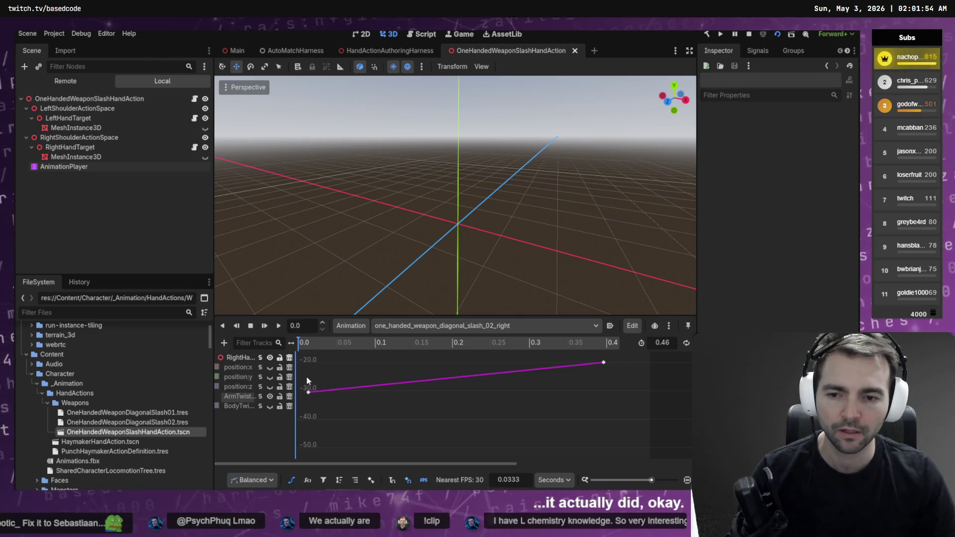
left_click(309, 393)
left_click_drag(309, 392, 309, 371)
key("ctrl+s")
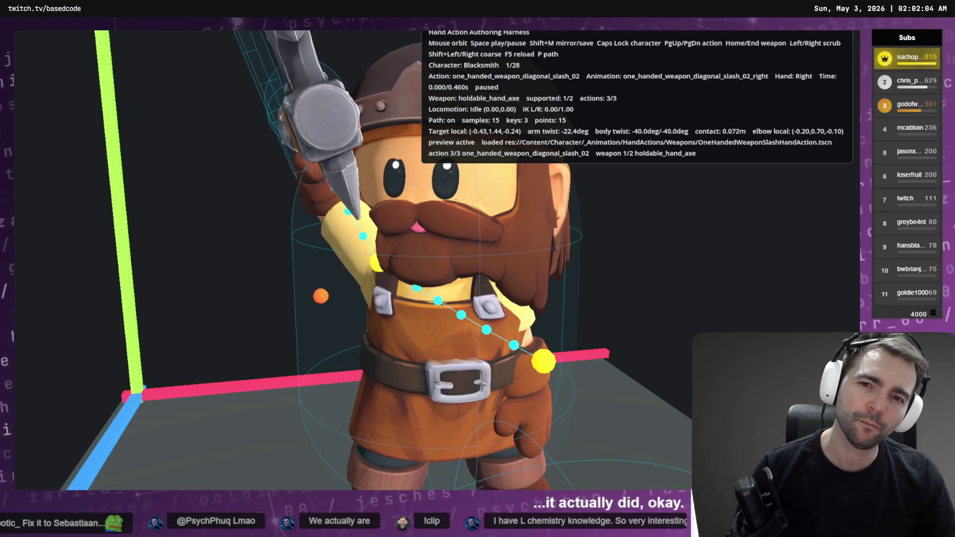
key("Escape")
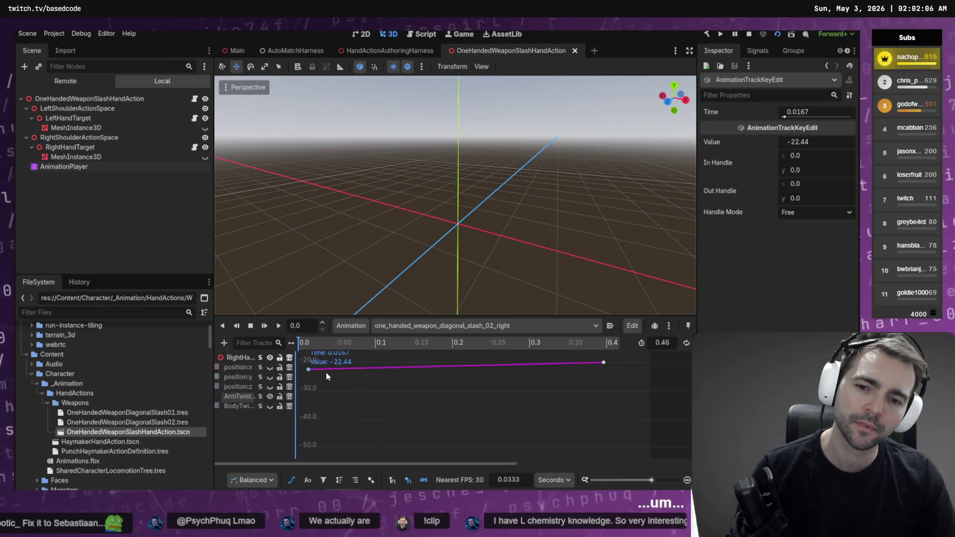
left_click_drag(308, 373, 310, 306)
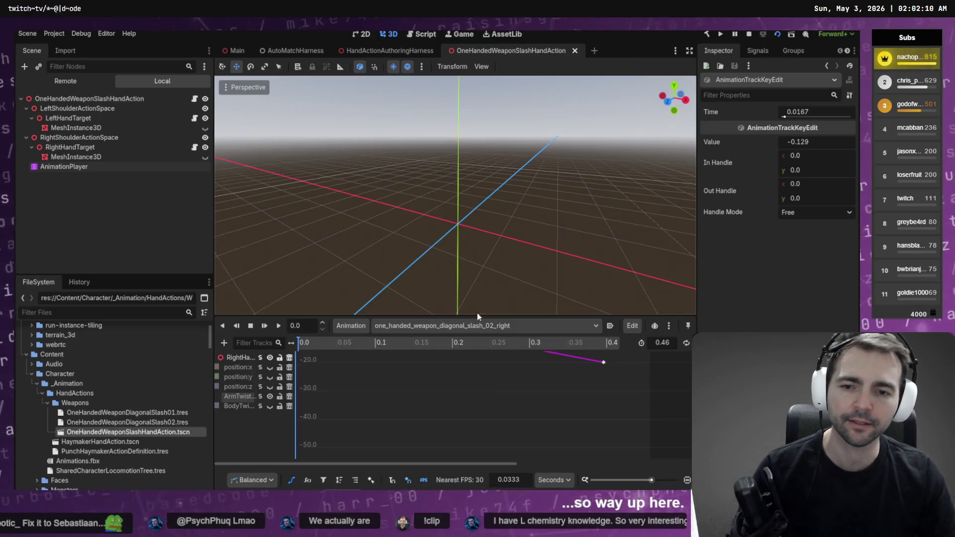
Enter 20 as the first ArmTwist key's value and rerun the harness, starting a .NET rebuild.
left_click(469, 407)
key("f")
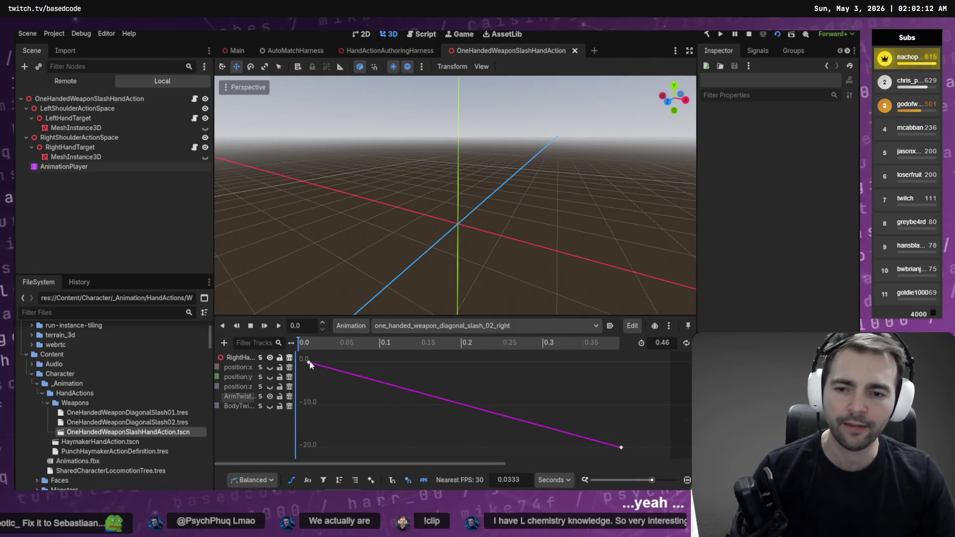
scroll(392, 387, "down", 2)
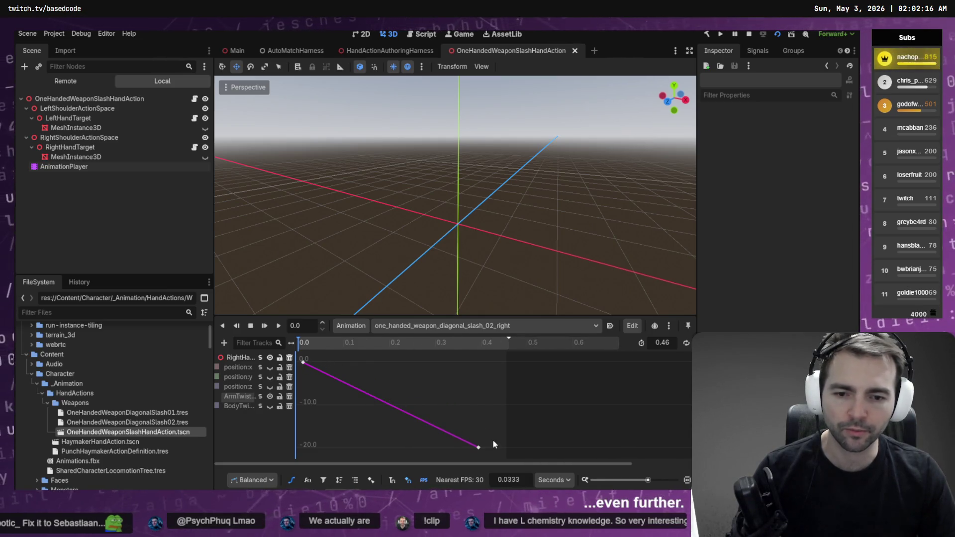
left_click(478, 447)
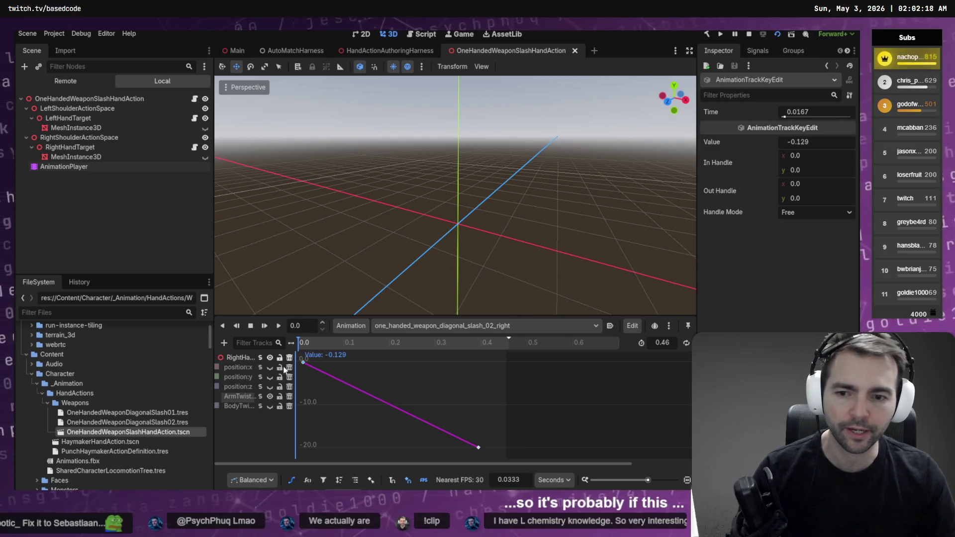
left_click(817, 142)
type("20")
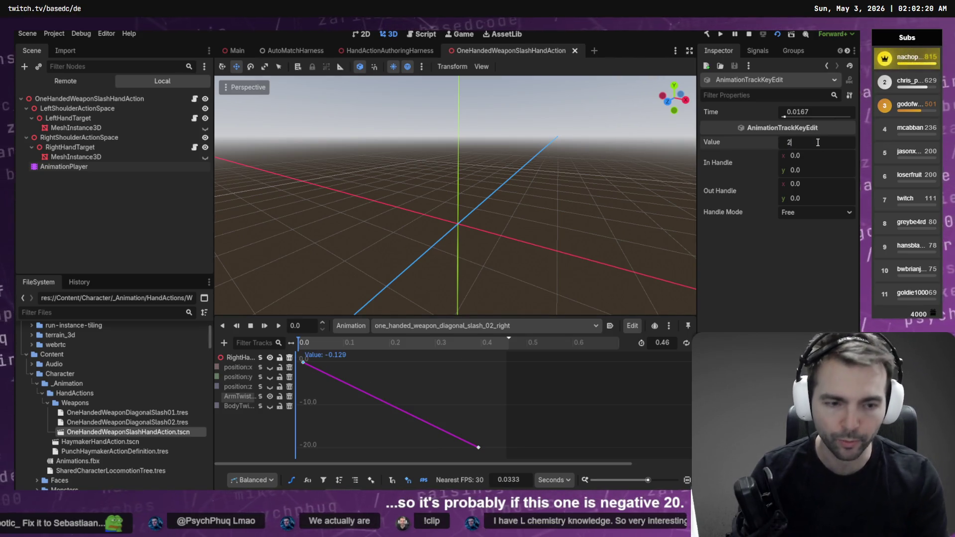
key("Return")
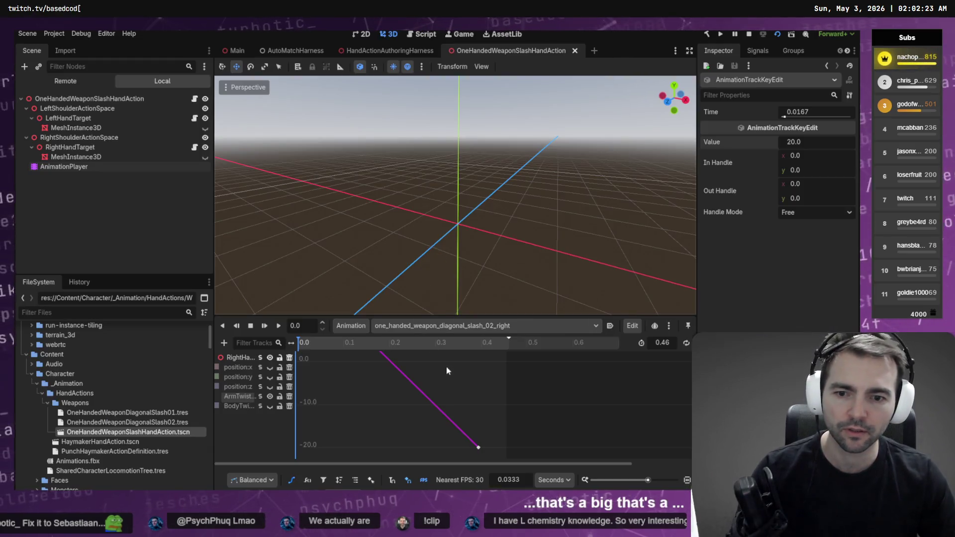
key("F5")
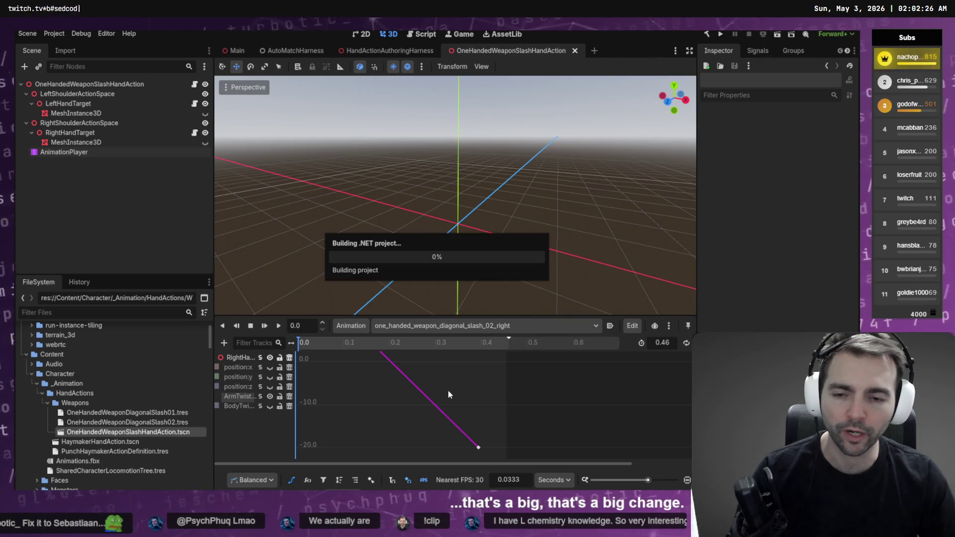
Select the AnimationPlayer and bring the ArmTwist curve into view, fitted in the editor.
key("alt+Tab")
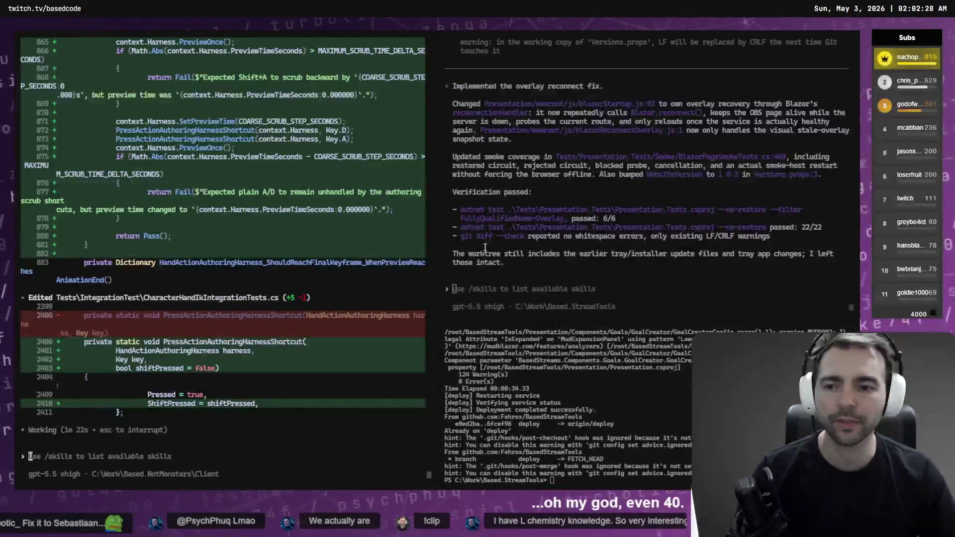
key("alt+Tab")
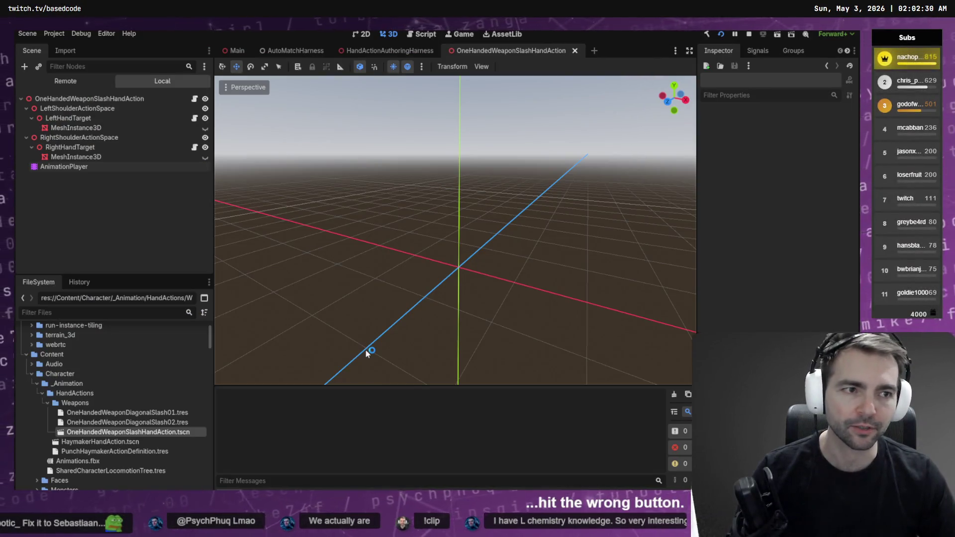
left_click(64, 167)
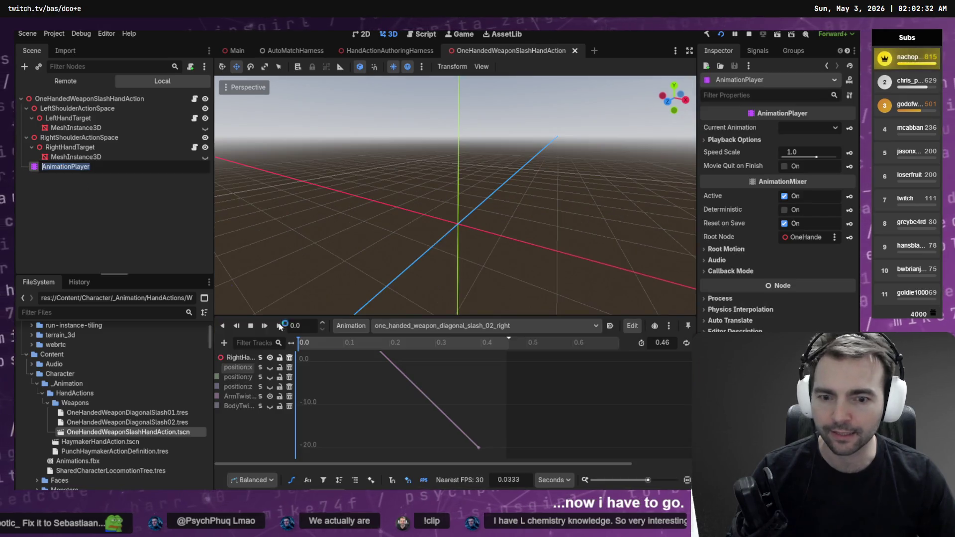
key("Escape")
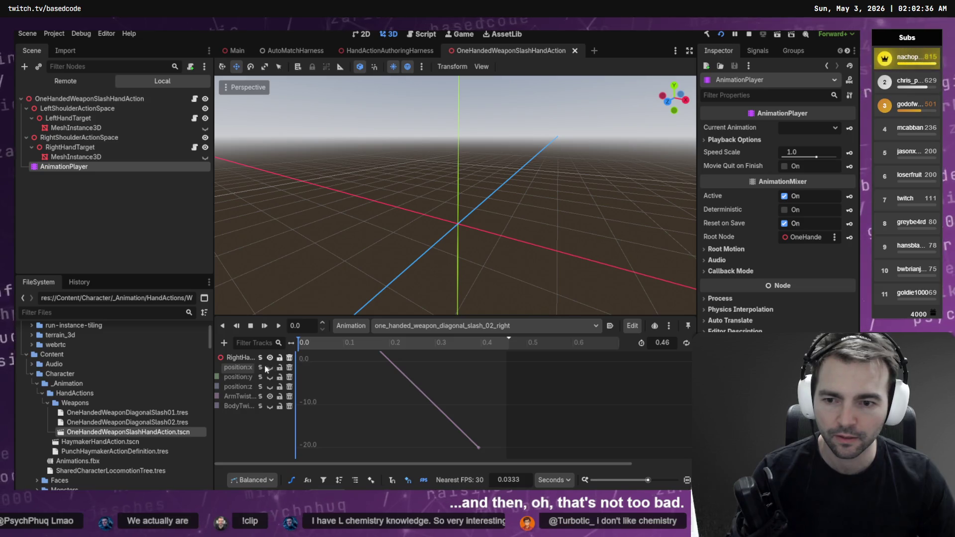
left_click(261, 368)
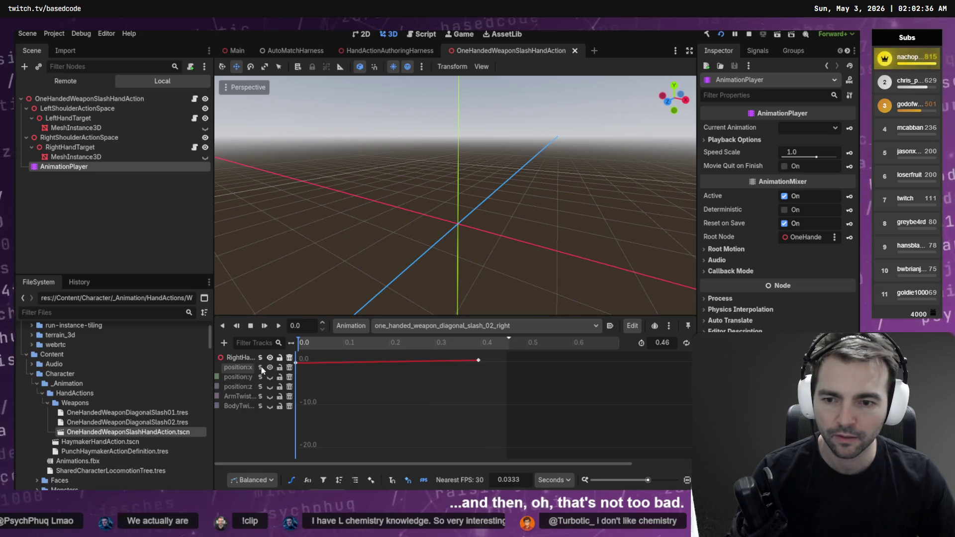
left_click(262, 397)
key("f")
Set the first ArmTwist key's value to 40 and save the scene.
left_click(309, 363)
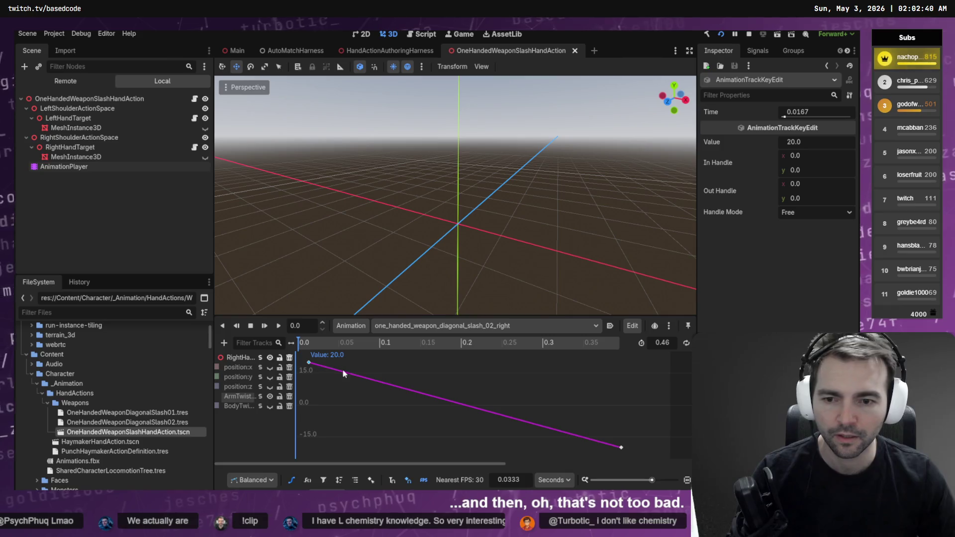
left_click(816, 142)
type("40")
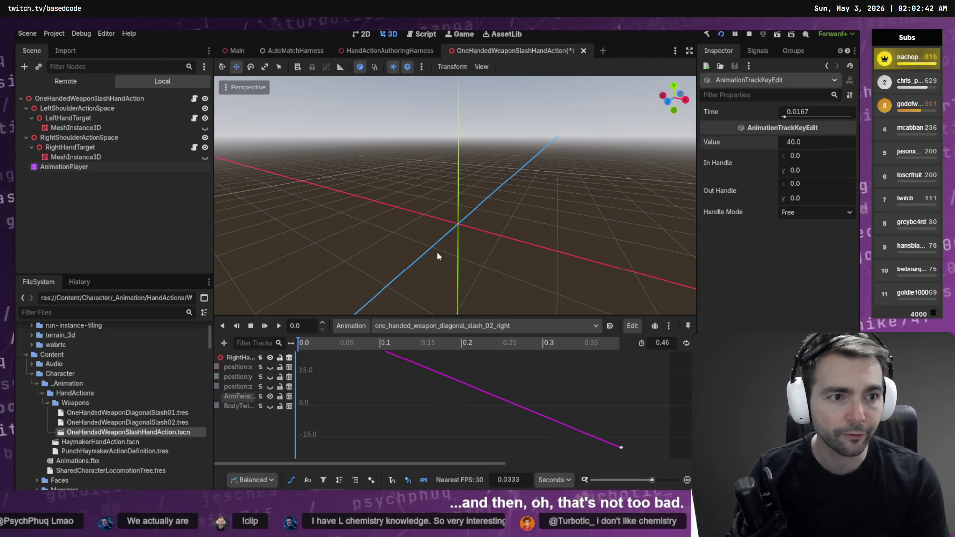
key("Return")
key("ctrl+s")
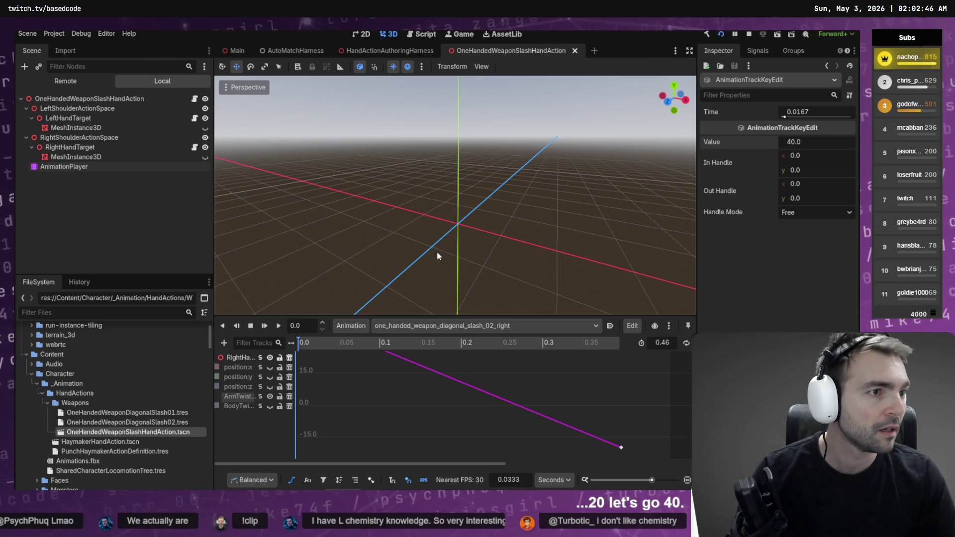
Close the running game and start the harness scene preview with F6.
key("alt+F4")
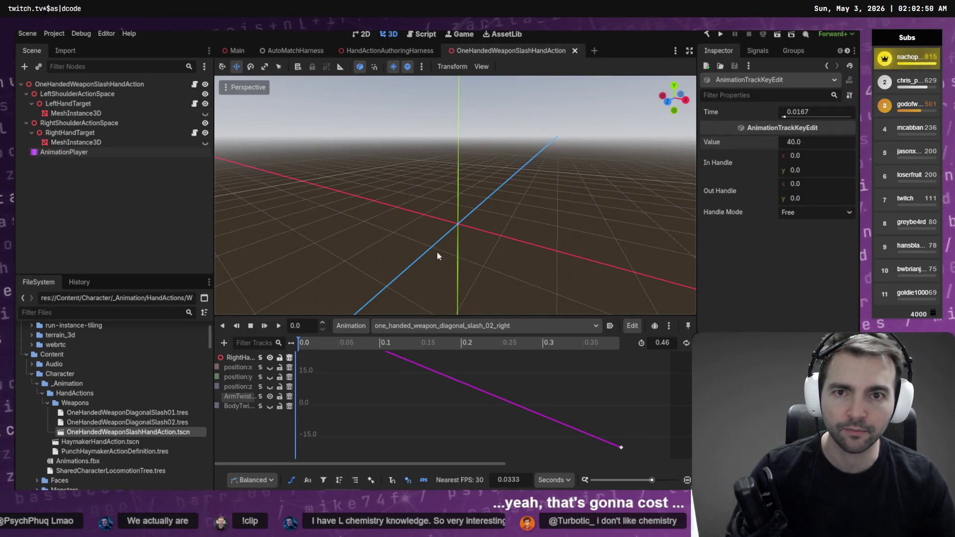
left_click(361, 54)
key("F6")
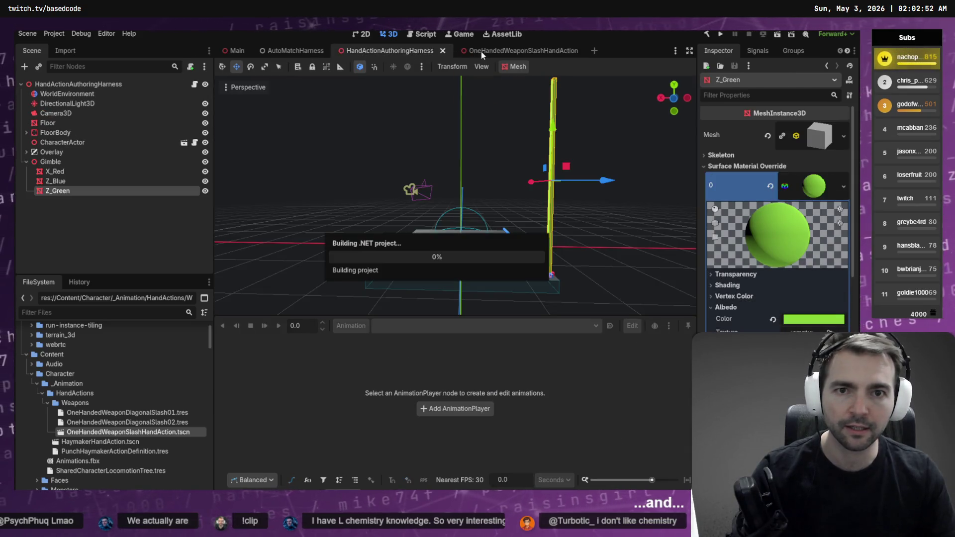
Back in the slash hand action scene, show the AnimationPlayer tracks as Bezier curves fitted to the panel.
left_click(482, 51)
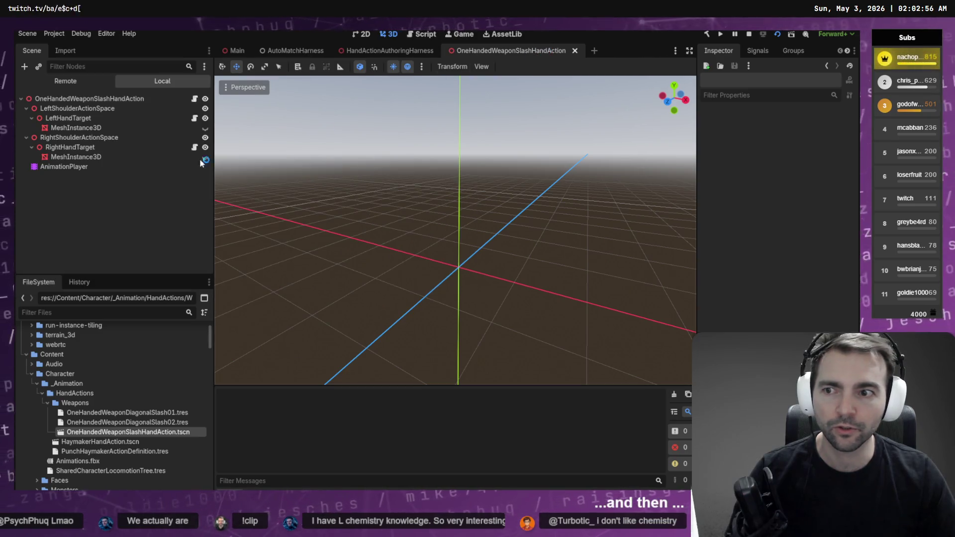
double_click(149, 167)
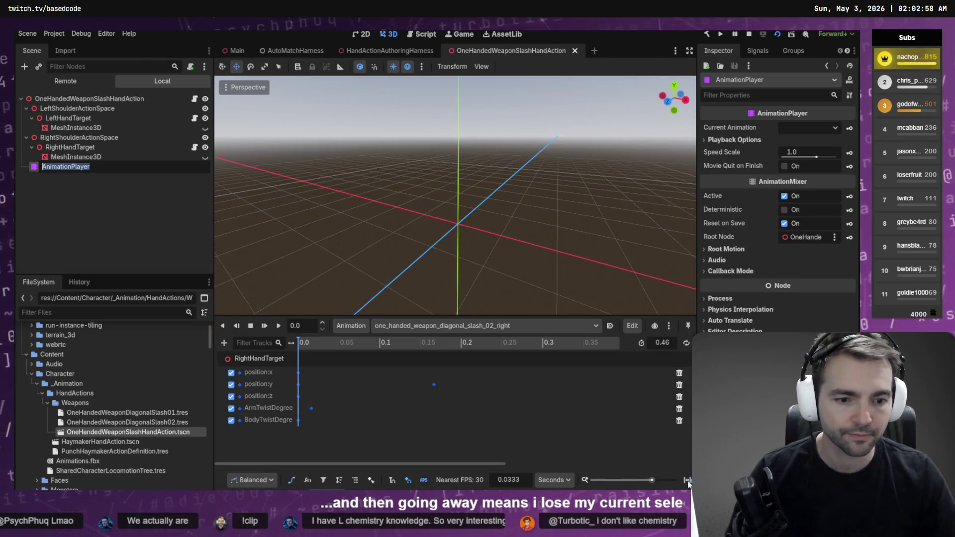
left_click(295, 480)
left_click(291, 480)
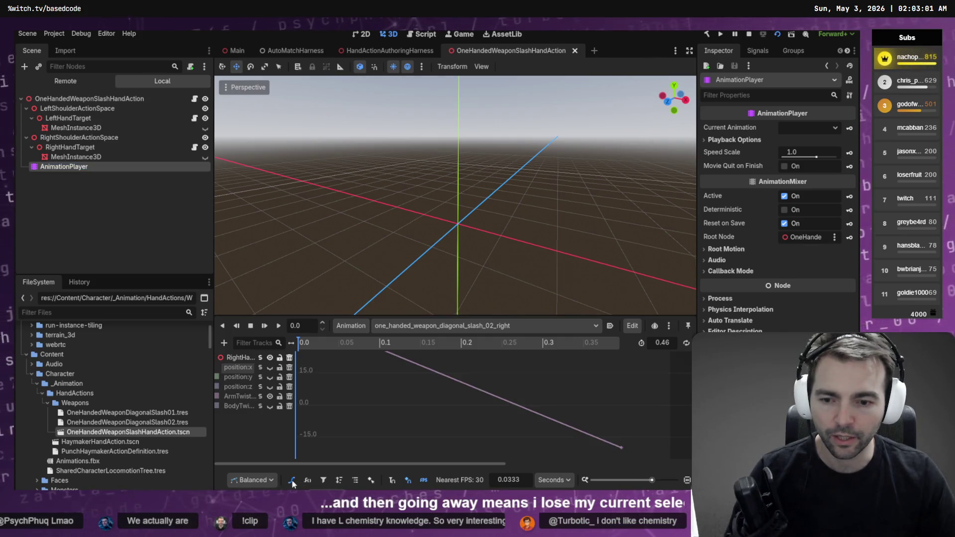
left_click(687, 481)
key("F5")
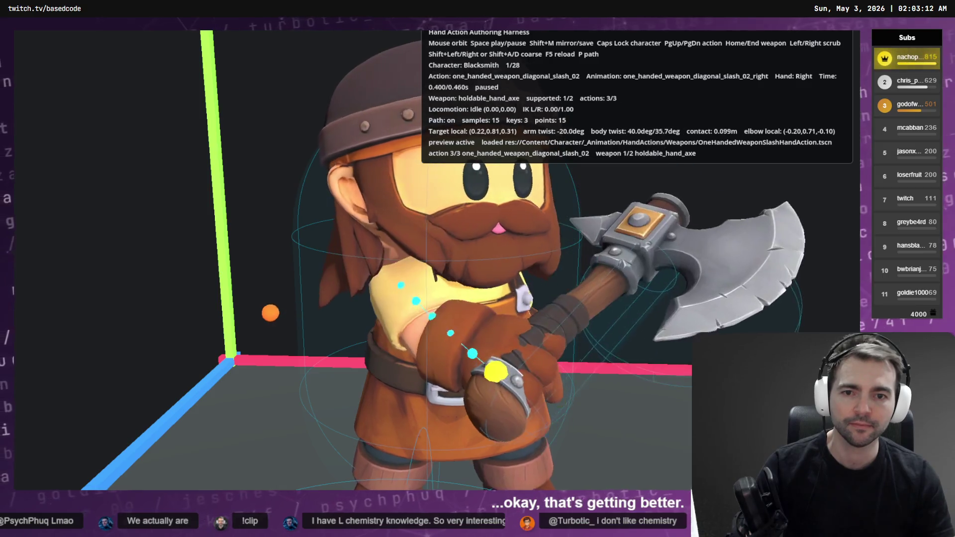
key("Right")
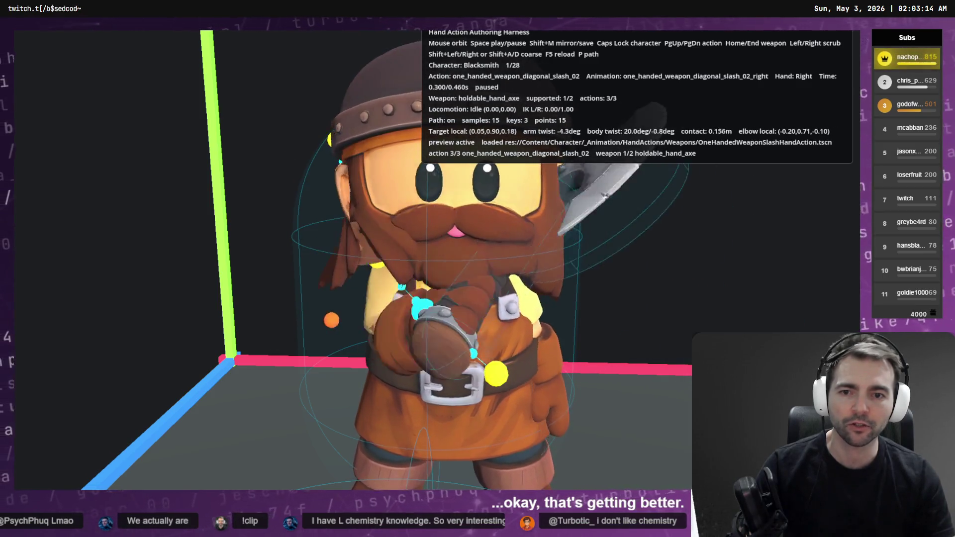
key("Right")
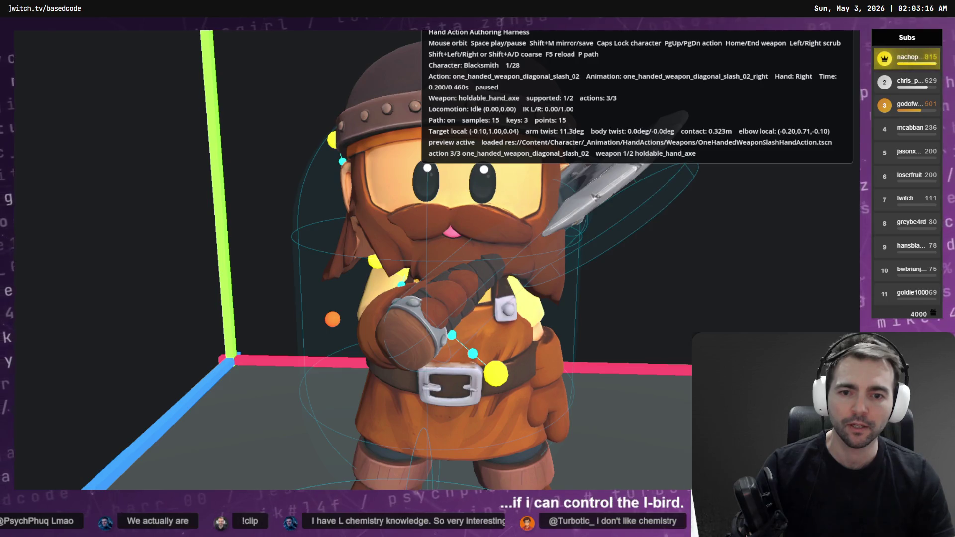
key("Left")
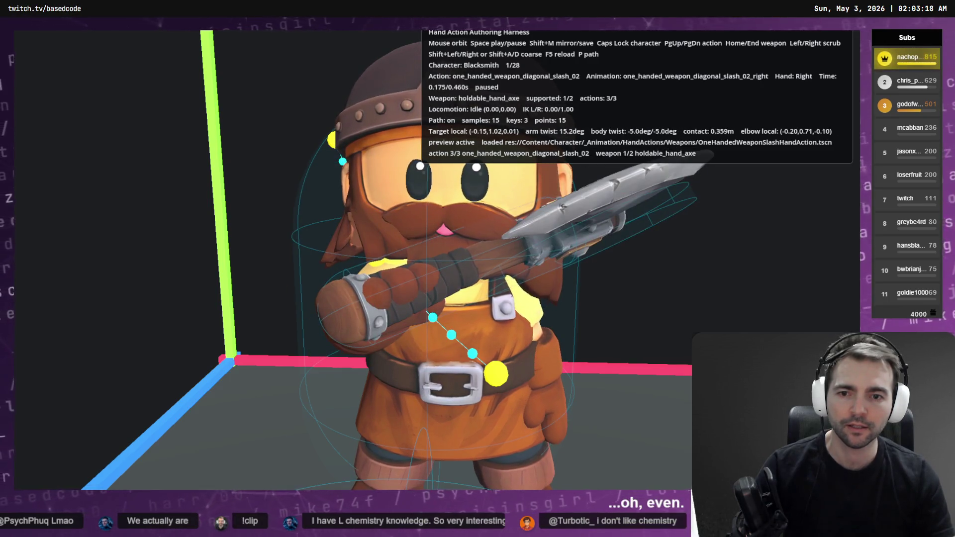
key("F5")
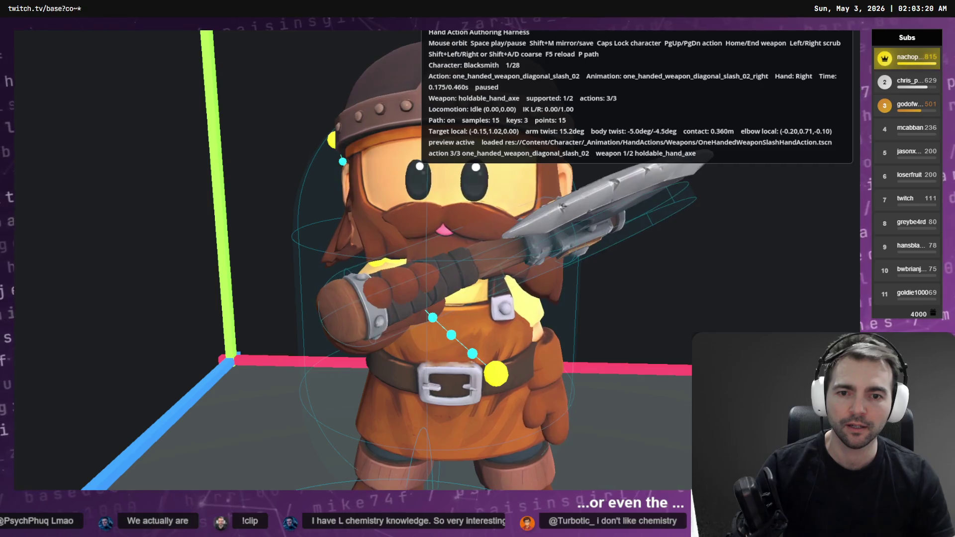
key("Escape")
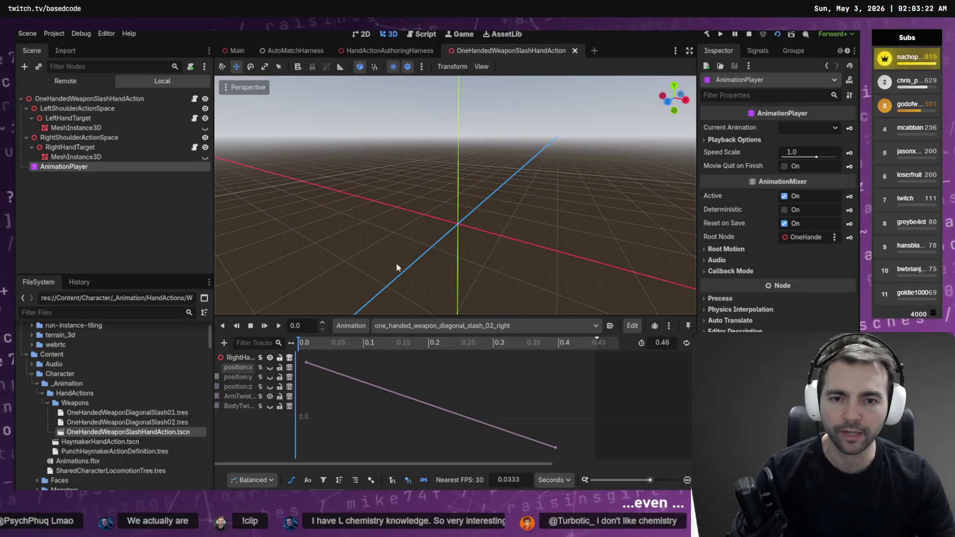
key("alt+Tab")
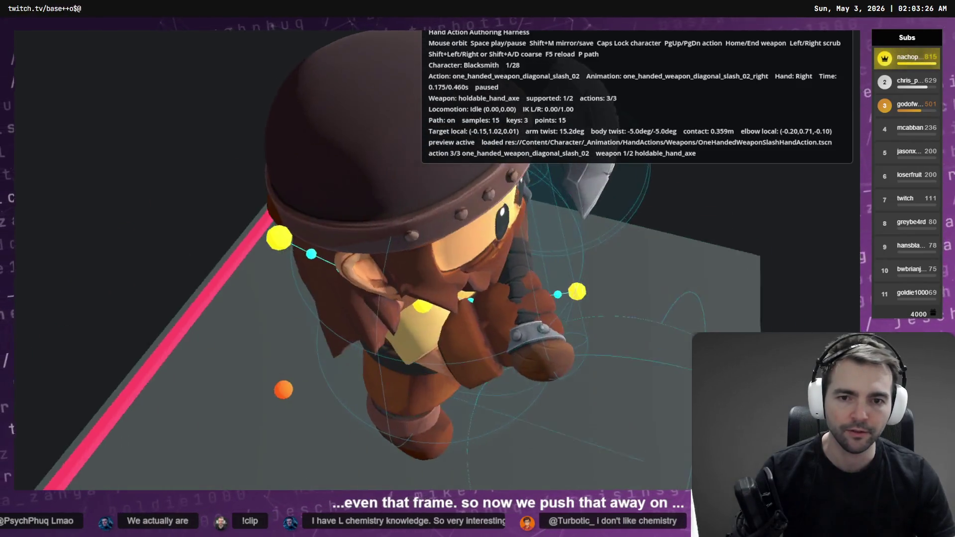
key("alt+Tab")
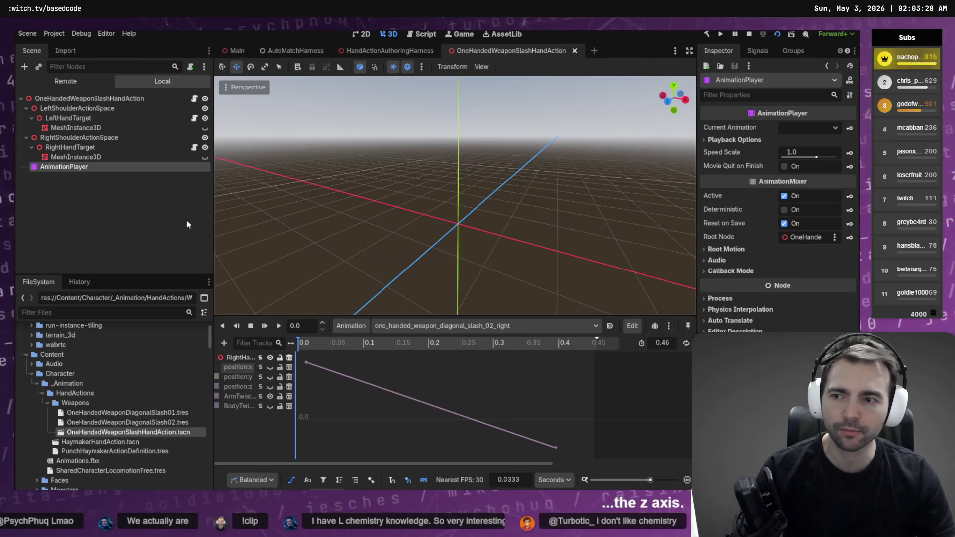
Insert a middle position:z key, move it to 0.2 s, keep it near baseline, then preview.
left_click(260, 386)
right_click(403, 417)
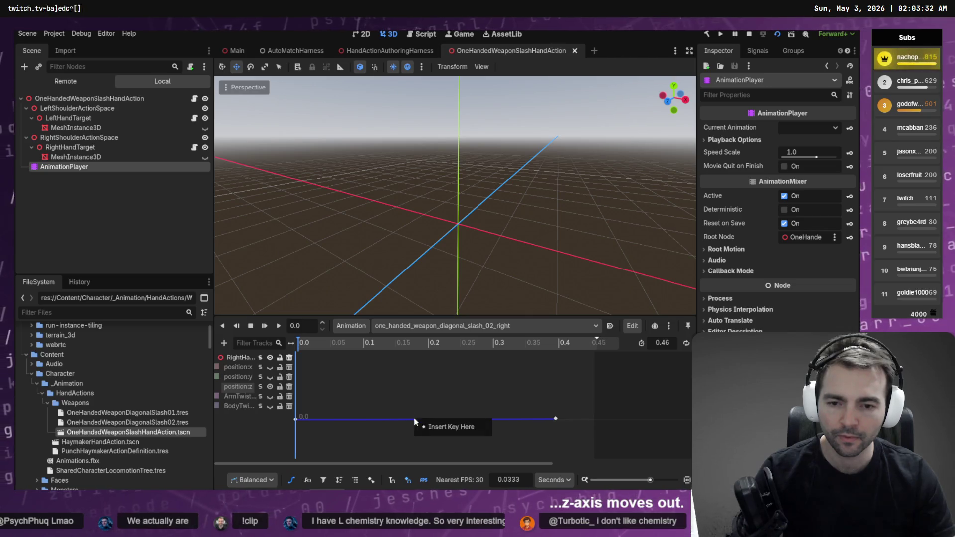
left_click(428, 426)
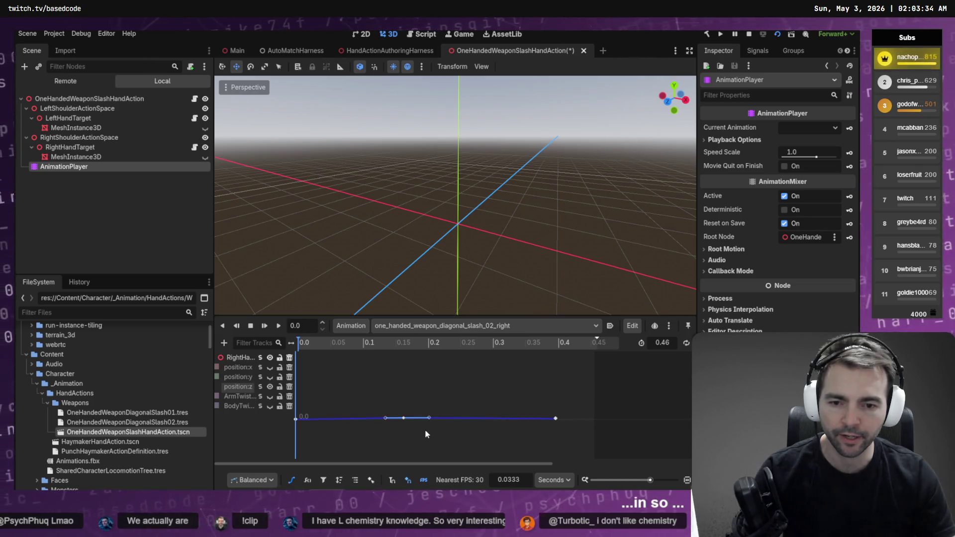
left_click(403, 418)
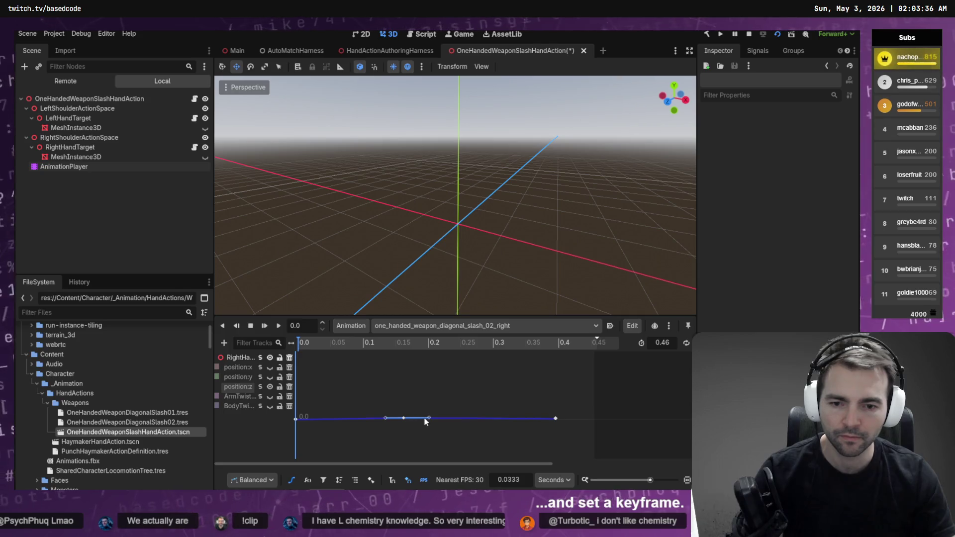
left_click_drag(413, 420, 428, 423)
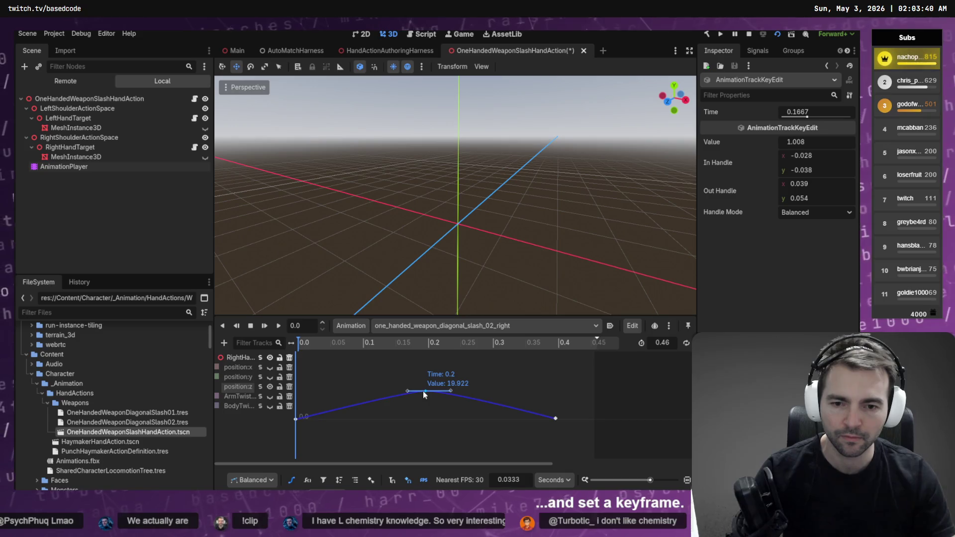
left_click_drag(423, 391, 423, 386)
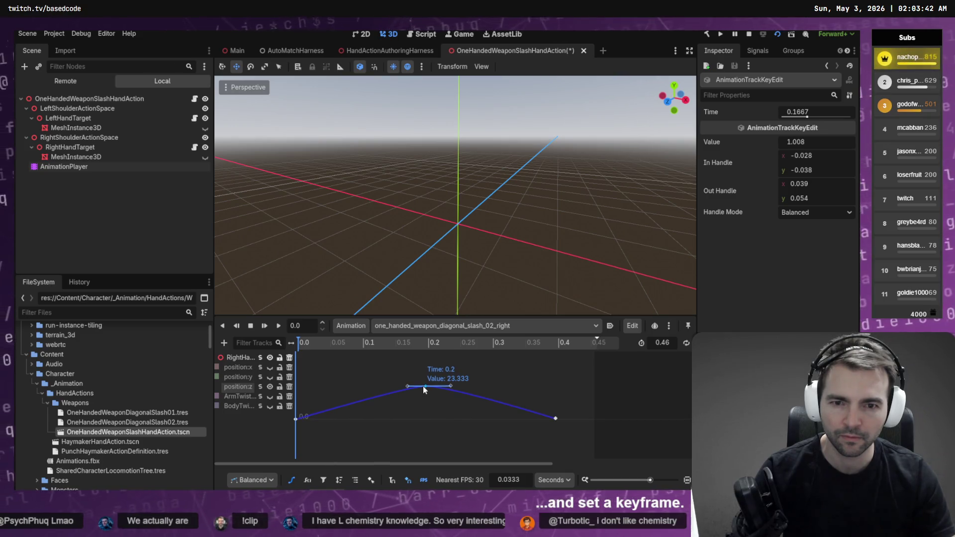
left_click_drag(423, 387, 422, 417)
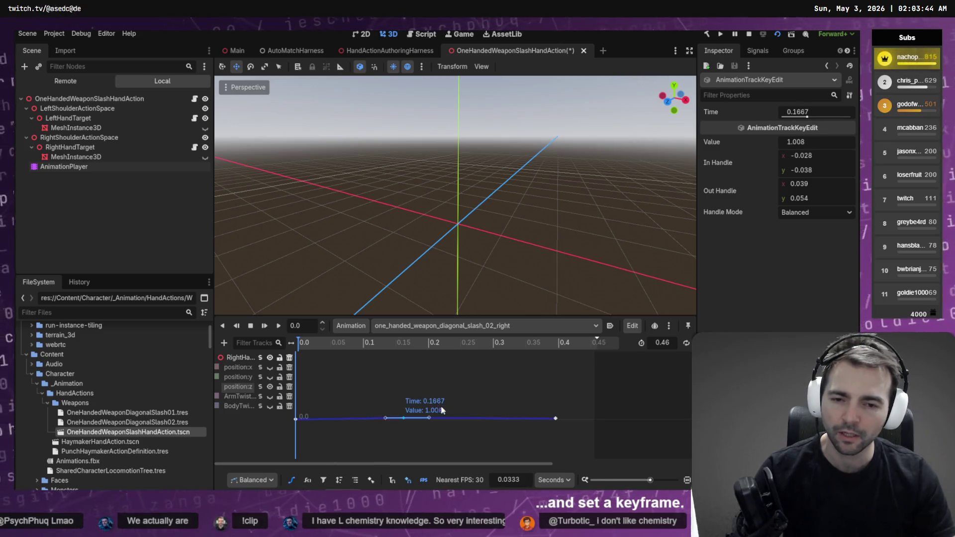
key("alt+Tab")
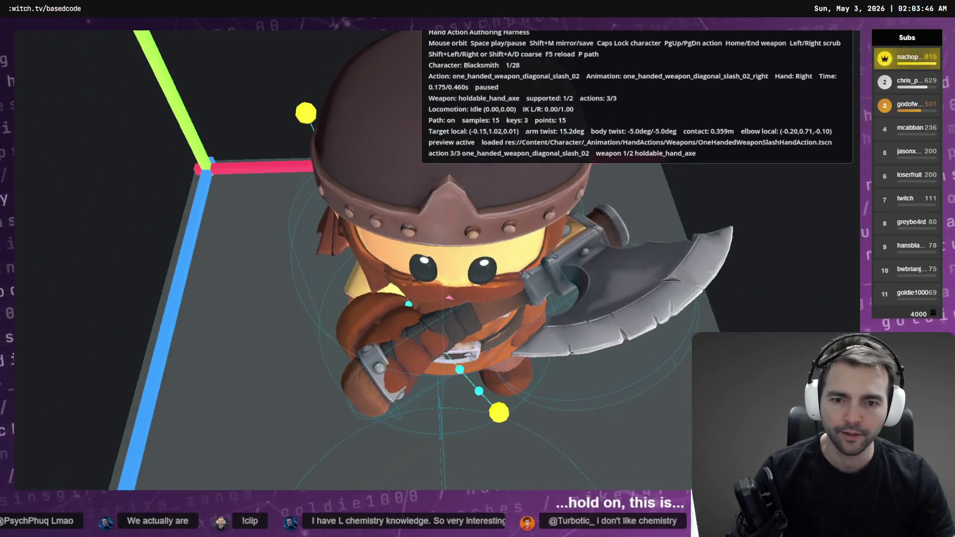
Insert a position:x key, trying about 21.8 then about -17, previewing each in the harness.
key("alt+Tab")
key("alt+Tab")
key("alt+Tab")
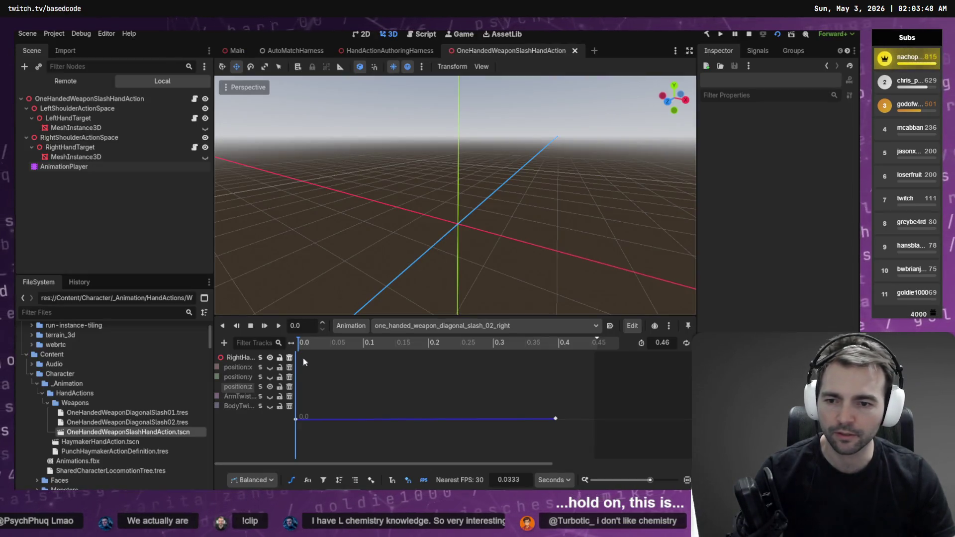
left_click(260, 367)
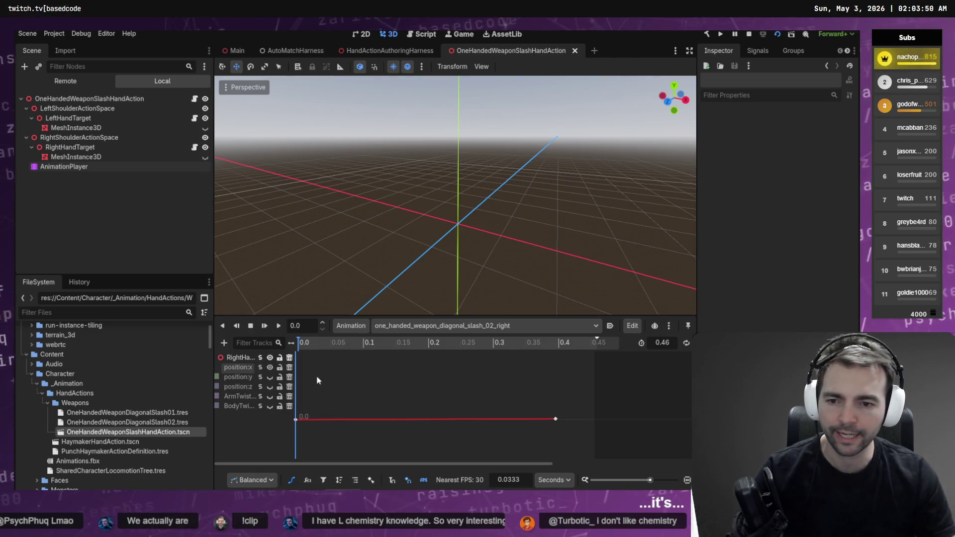
left_click(429, 420)
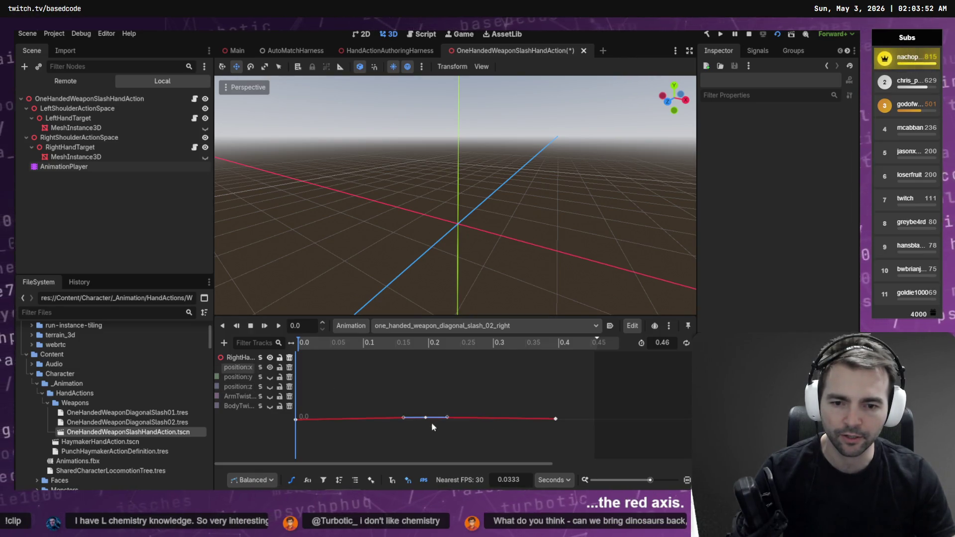
left_click_drag(425, 418, 426, 392)
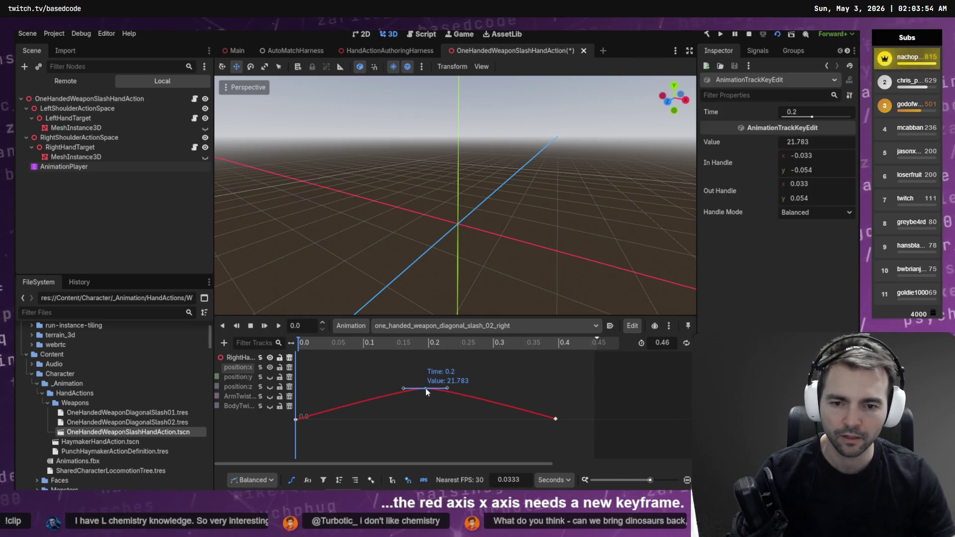
key("alt+Tab")
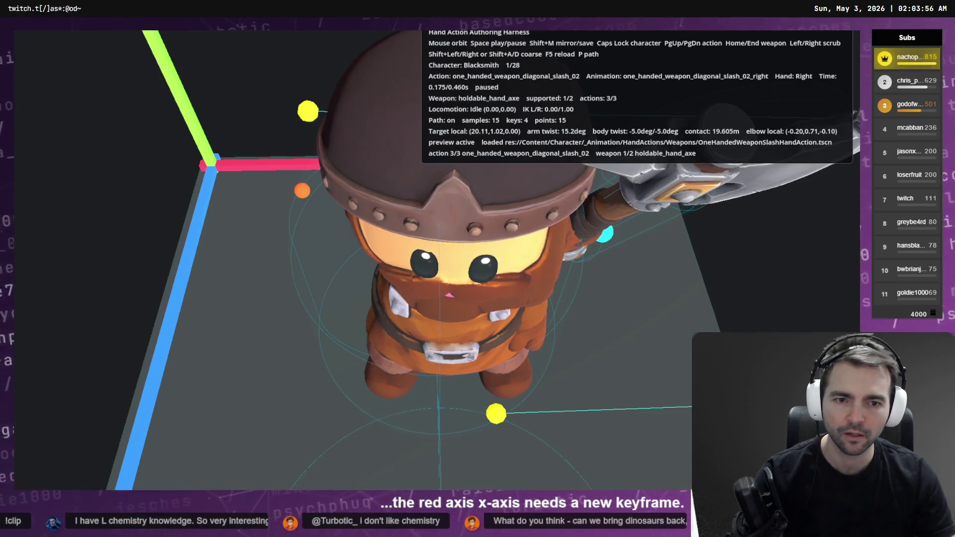
key("alt+Tab")
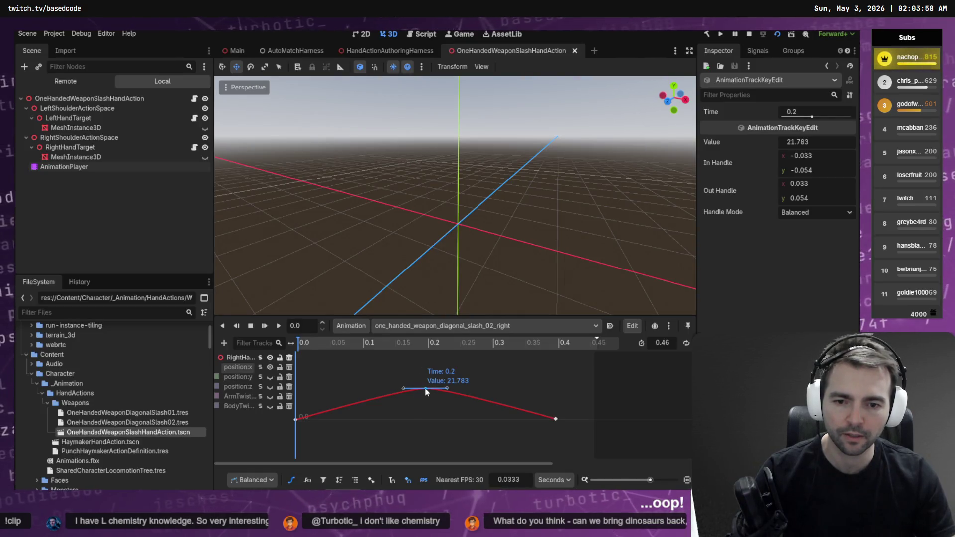
left_click_drag(426, 392, 418, 447)
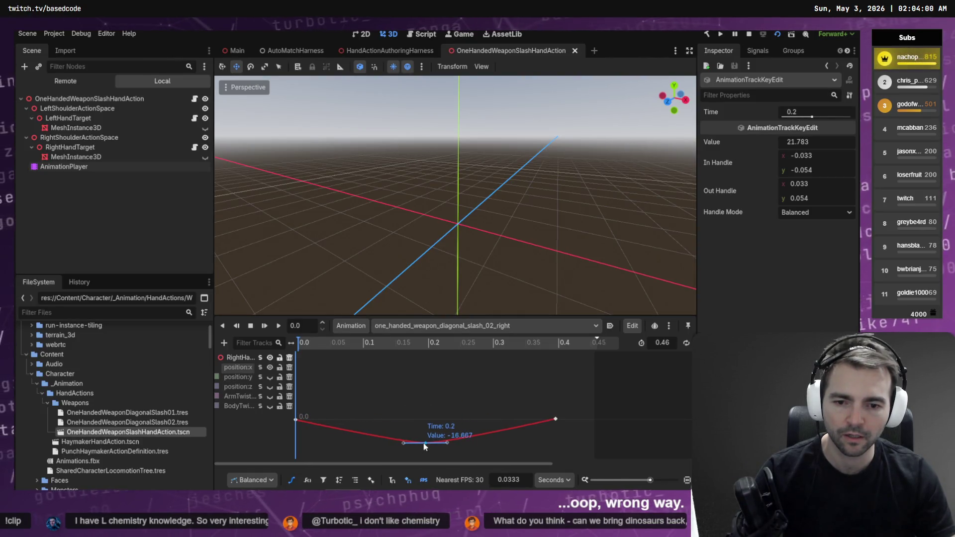
key("alt+Tab")
View the character side-on, raise the 0.1917 key from -16.667 to -2.713, save and preview.
mouse_move(423, 440)
left_mouse_down()
mouse_move(383, 279)
mouse_move(244, 279)
left_mouse_up()
key("alt+Tab")
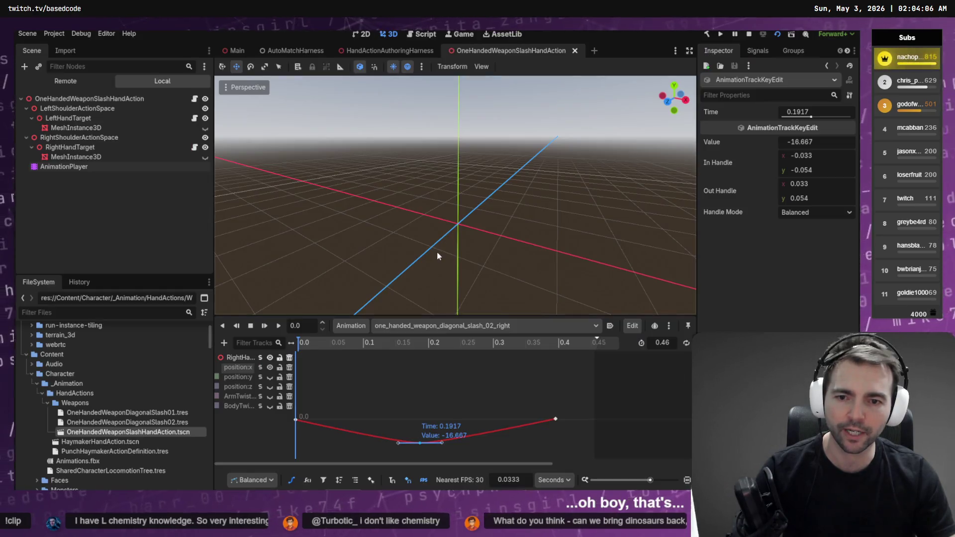
left_click(420, 431)
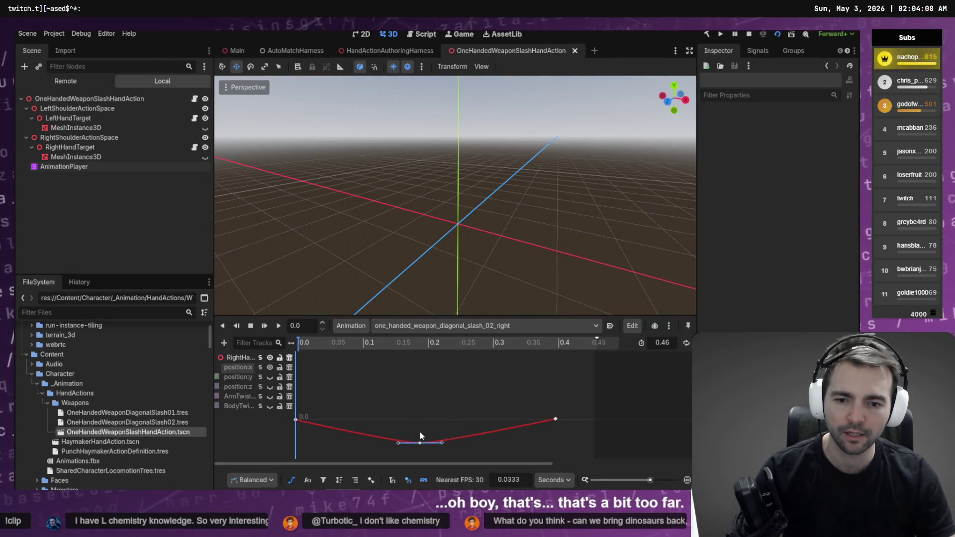
left_click(419, 445)
left_click_drag(419, 445, 419, 426)
key("ctrl+s")
key("alt+Tab")
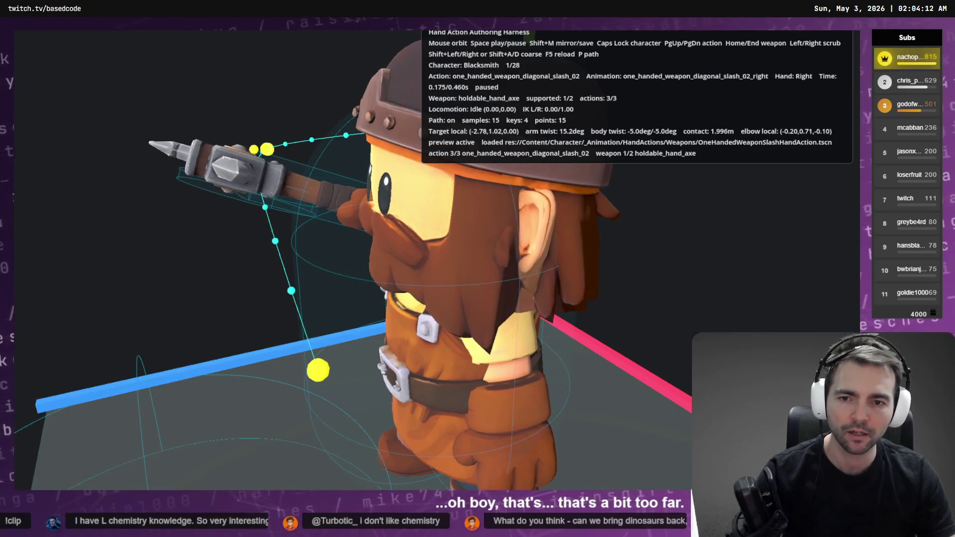
key("alt+Tab")
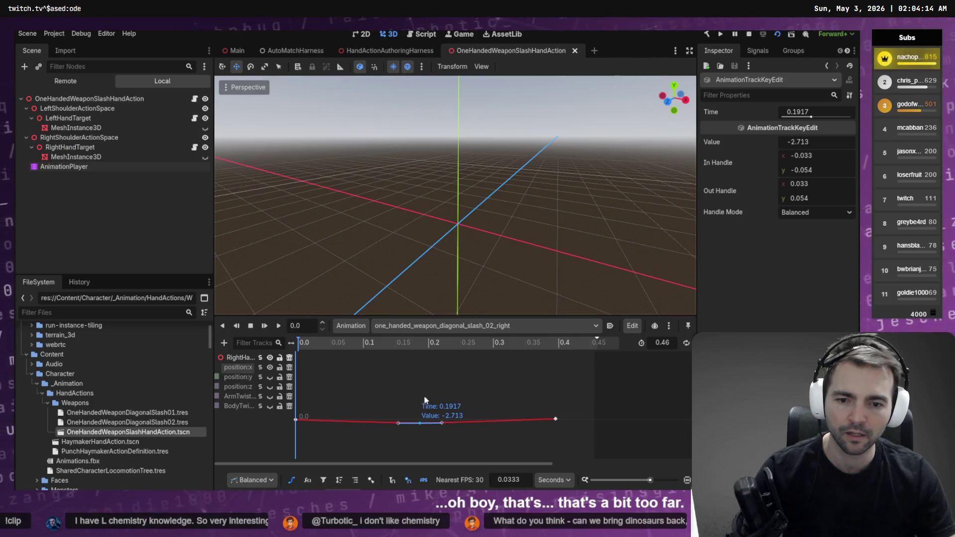
Try 1.008 for the 0.1917 key, undo it, then set -1.651, save and preview.
left_click_drag(420, 425, 418, 421)
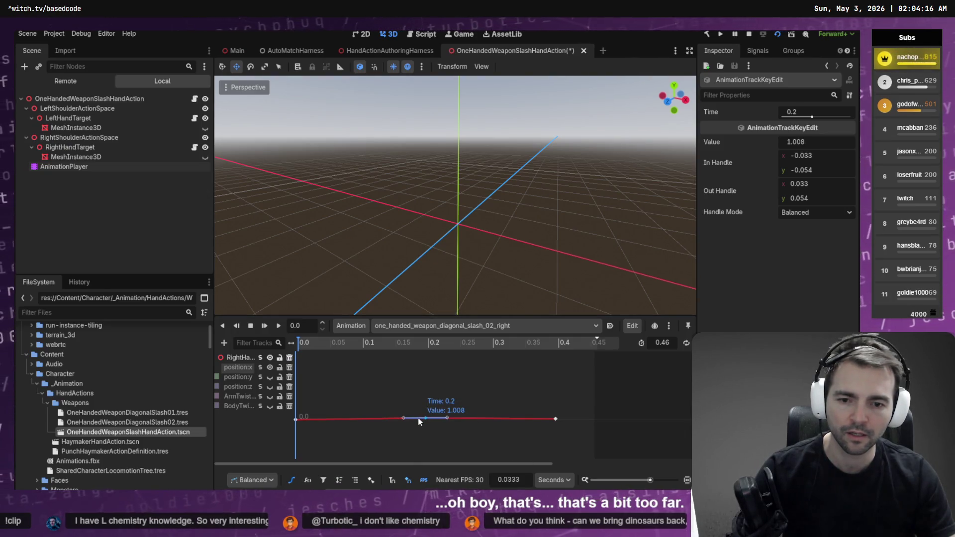
key("alt+Tab")
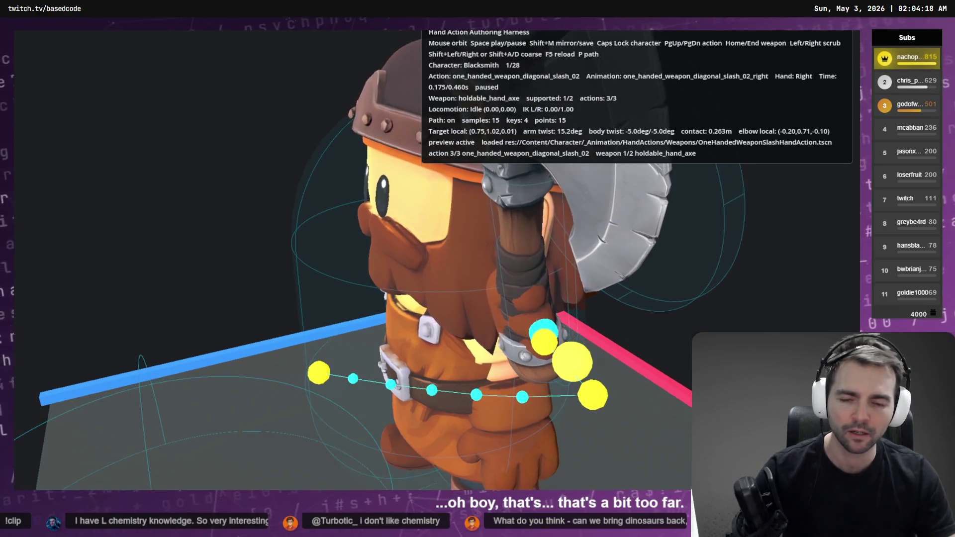
key("alt+Tab")
key("ctrl+z")
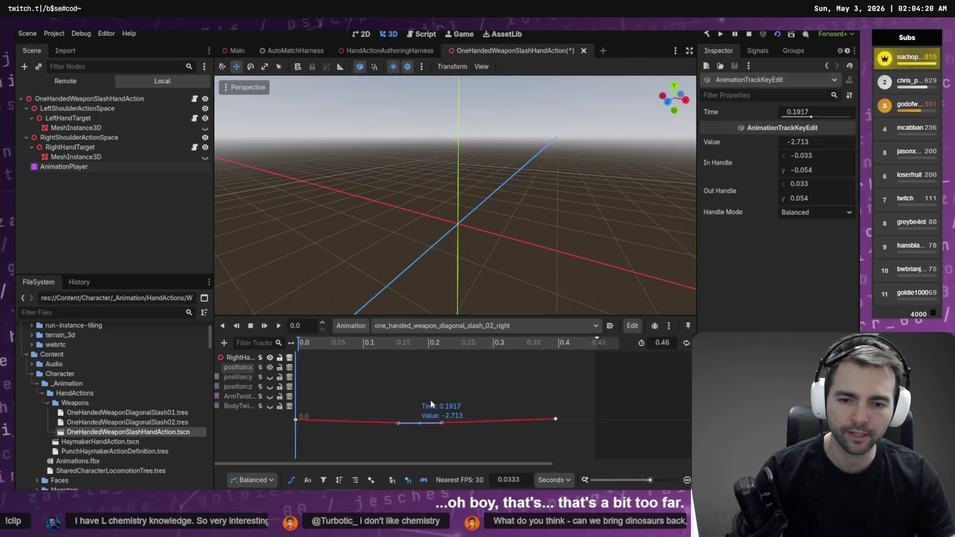
left_click(431, 401)
left_click_drag(441, 450, 444, 419)
key("ctrl+s")
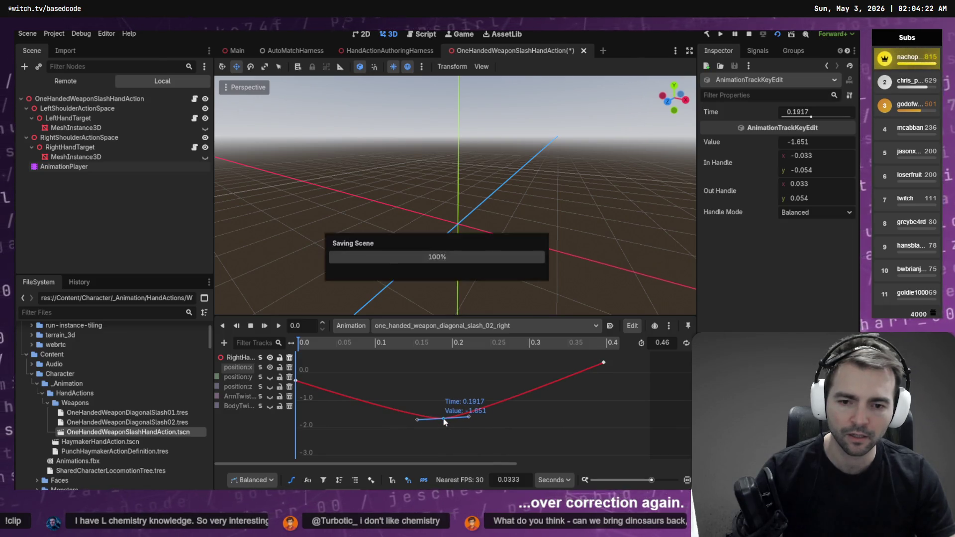
key("alt+Tab")
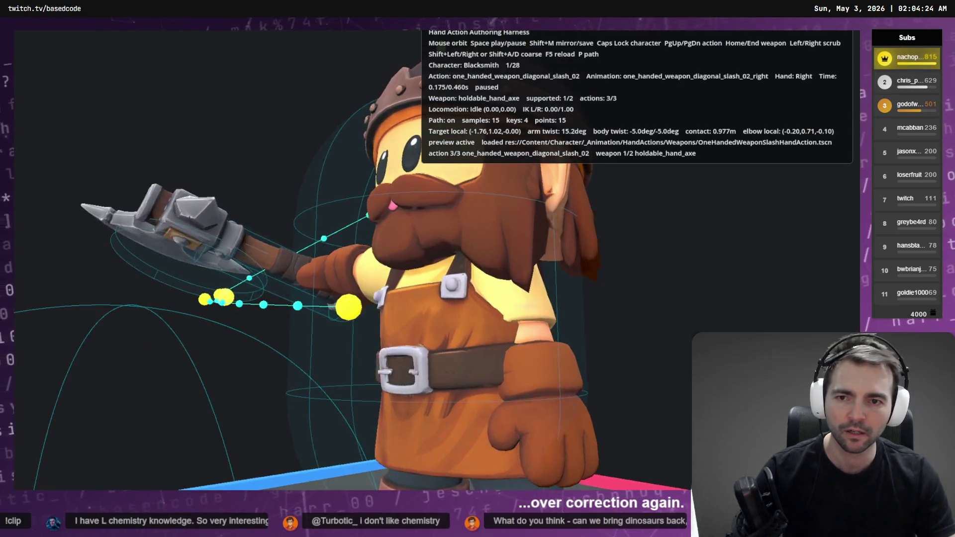
key("alt+Tab")
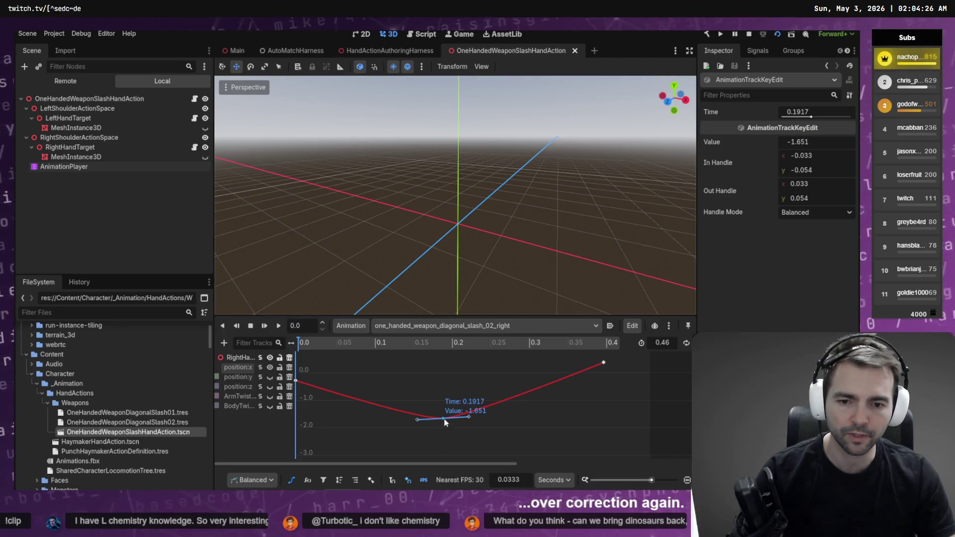
Raise the 0.1917 key to -0.712, then -0.346, saving and reloading the harness preview.
left_click_drag(445, 422, 437, 393)
key("ctrl+s")
key("alt+Tab")
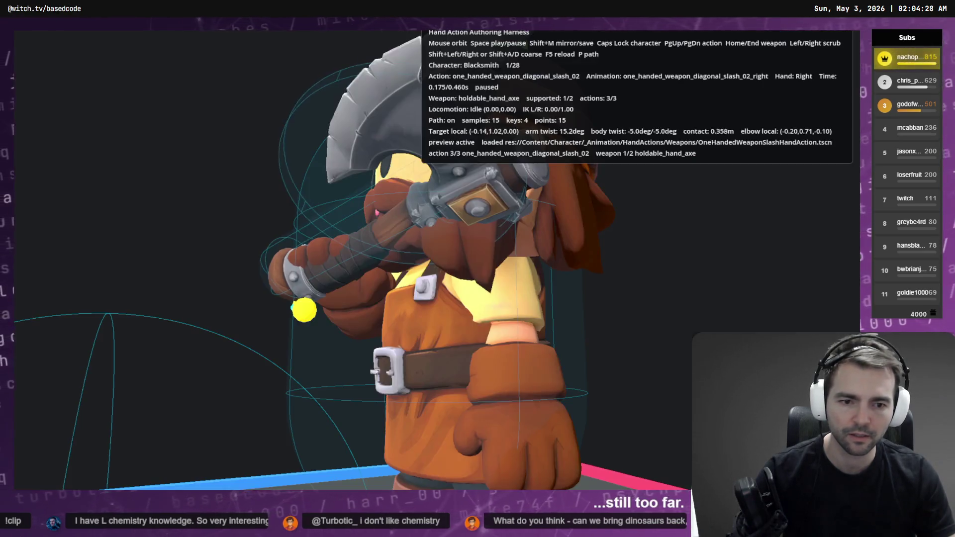
key("alt+Tab")
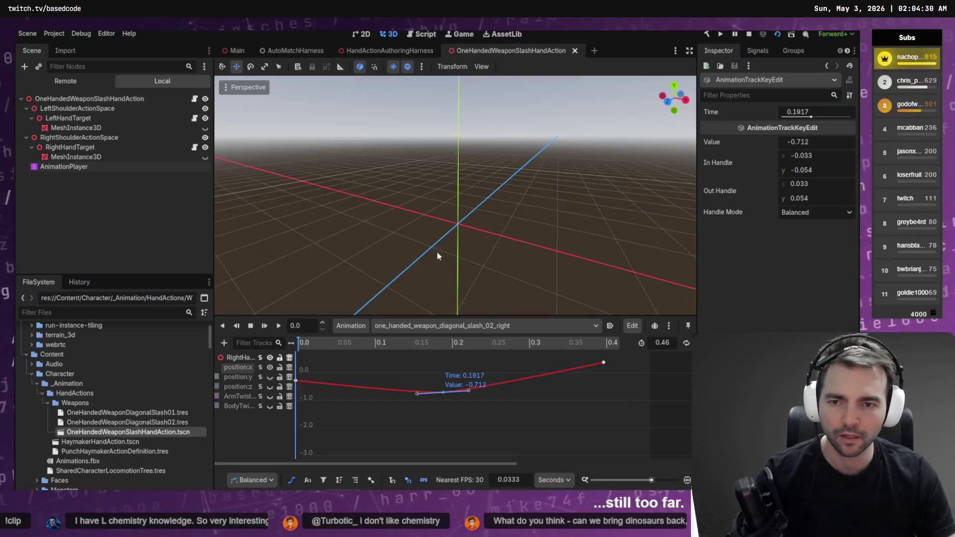
left_click_drag(443, 396, 442, 387)
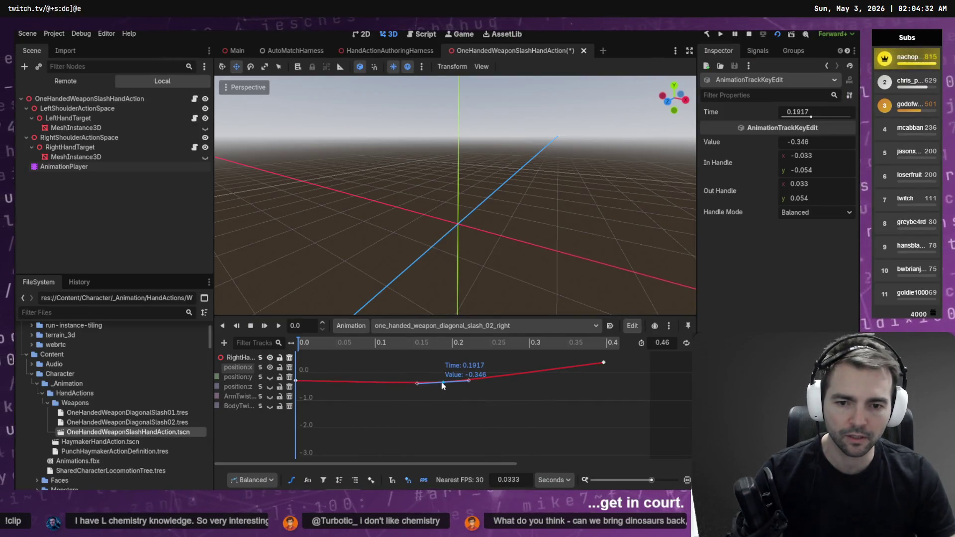
key("ctrl+s")
key("alt+Tab")
key("F5")
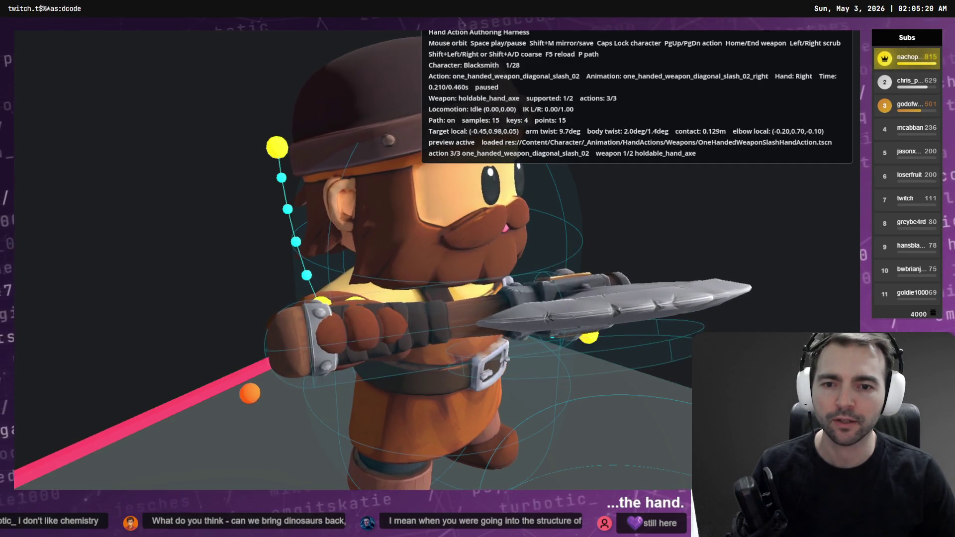
Scrub the slash between 0.025 s and 0.150 s, play it through, then close the preview.
key("Left")
key("Left")
key("Left")
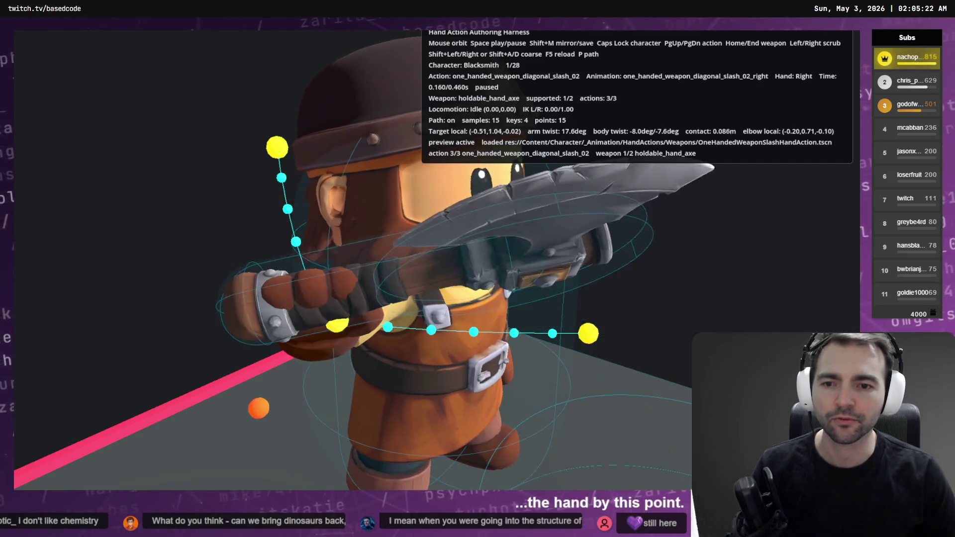
key("Right")
key("Right")
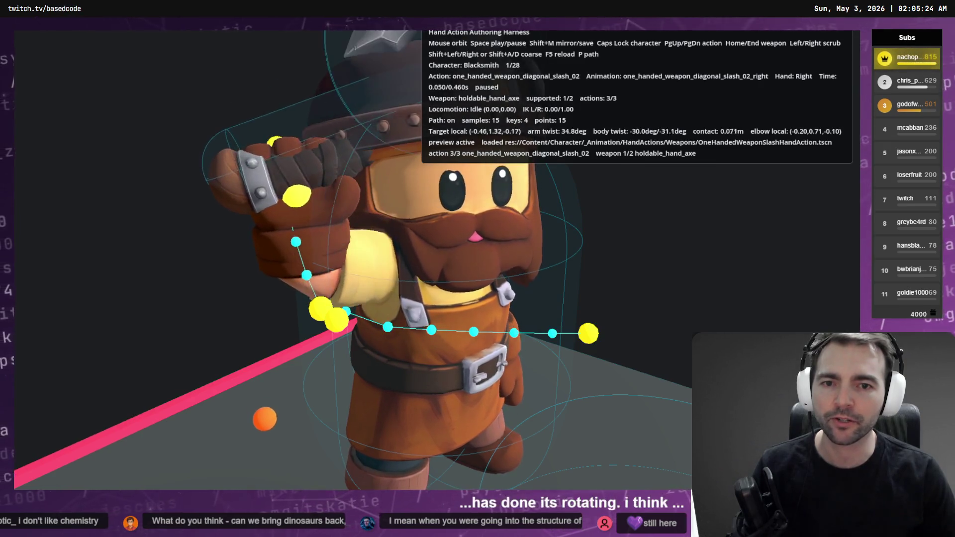
key("Right")
key("Left")
key("Left")
key("Left")
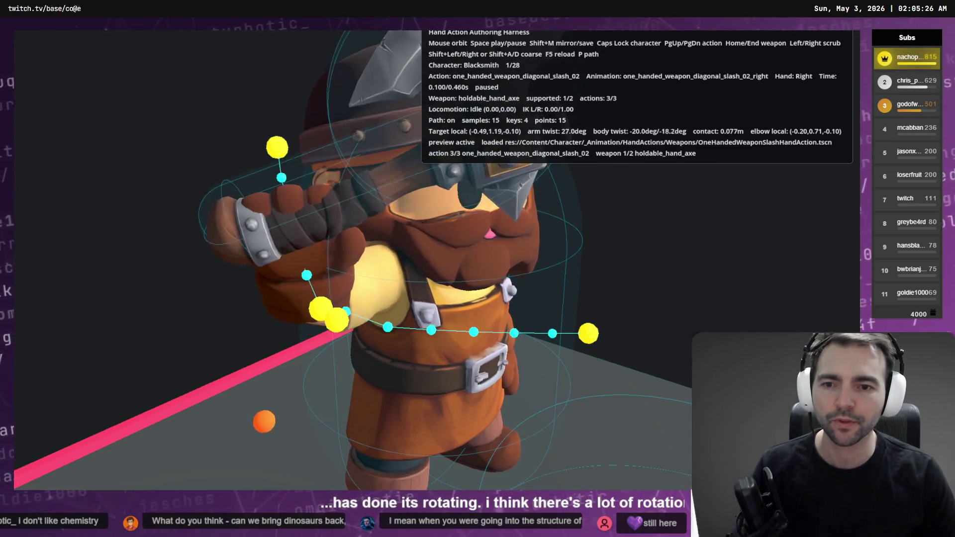
key("space")
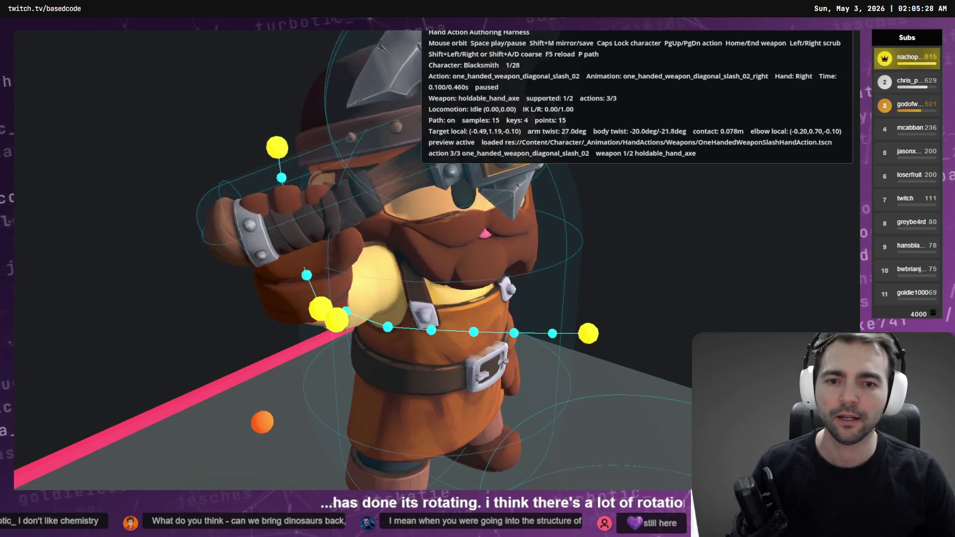
key("F8")
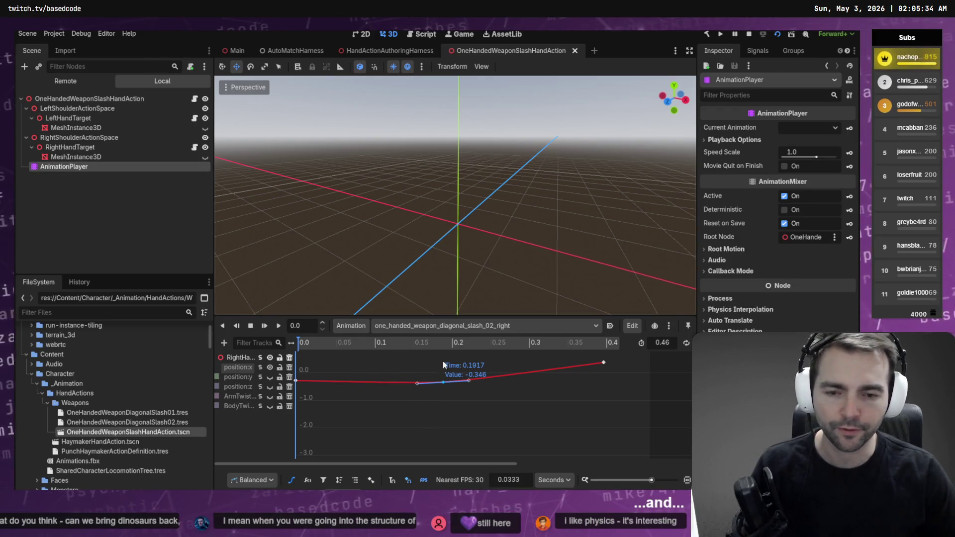
Add ArmTwist keys mid-curve and at 0.1, lower the 0.1 key to 13.101, preview at 0.100 s.
left_click(259, 398)
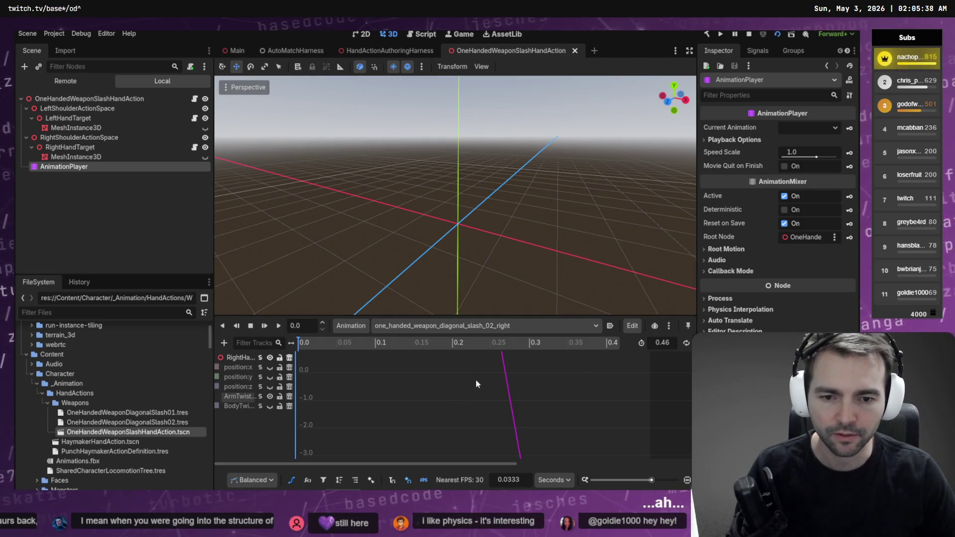
key("f")
right_click(459, 401)
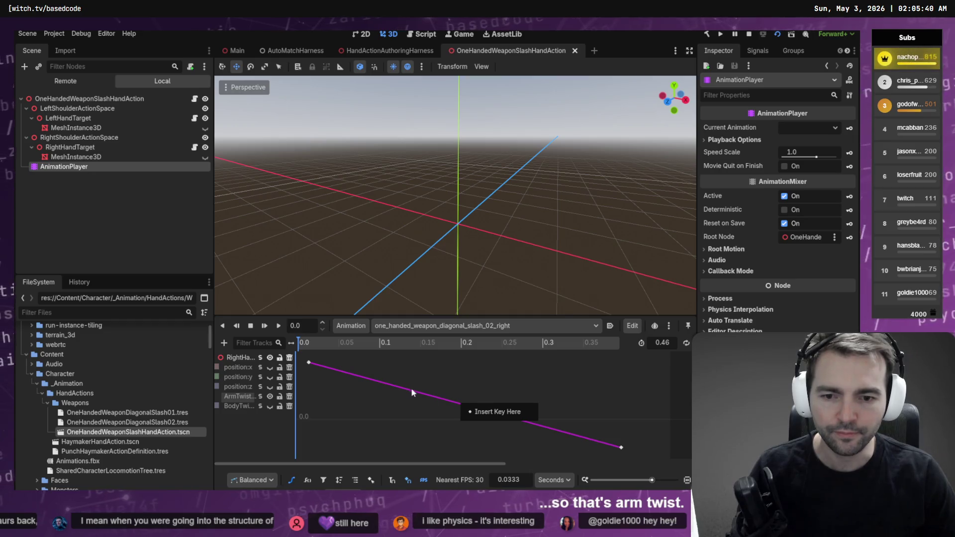
left_click(473, 413)
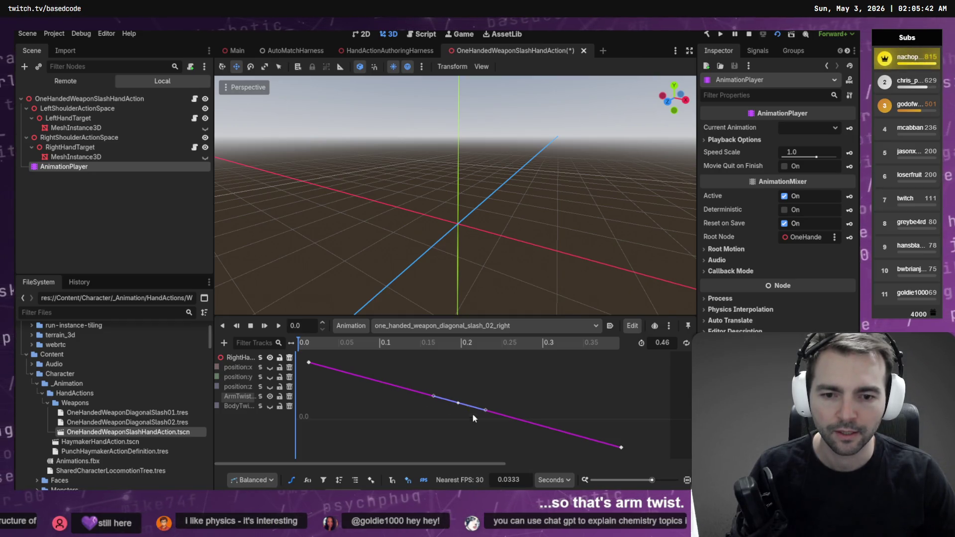
right_click(381, 385)
left_click(395, 389)
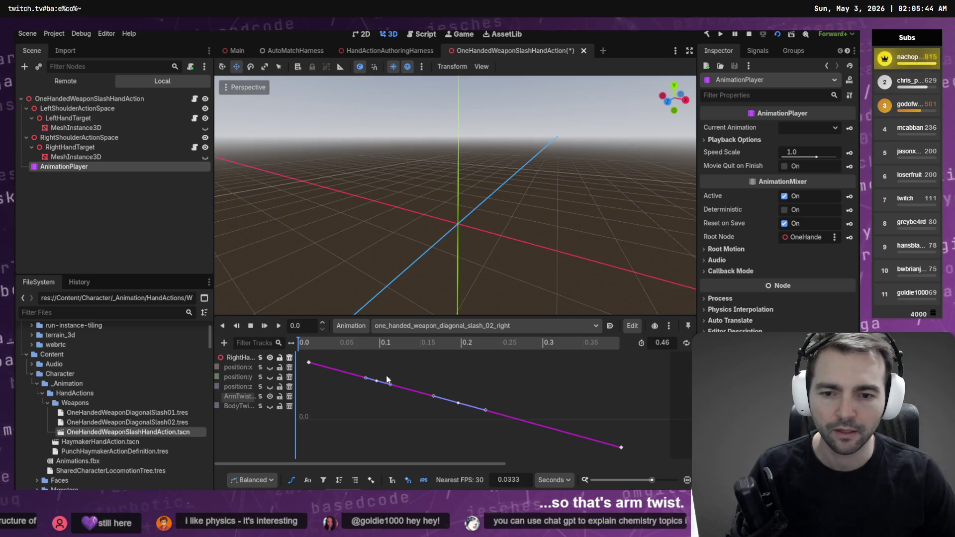
left_click_drag(378, 383, 374, 405)
left_click(458, 403)
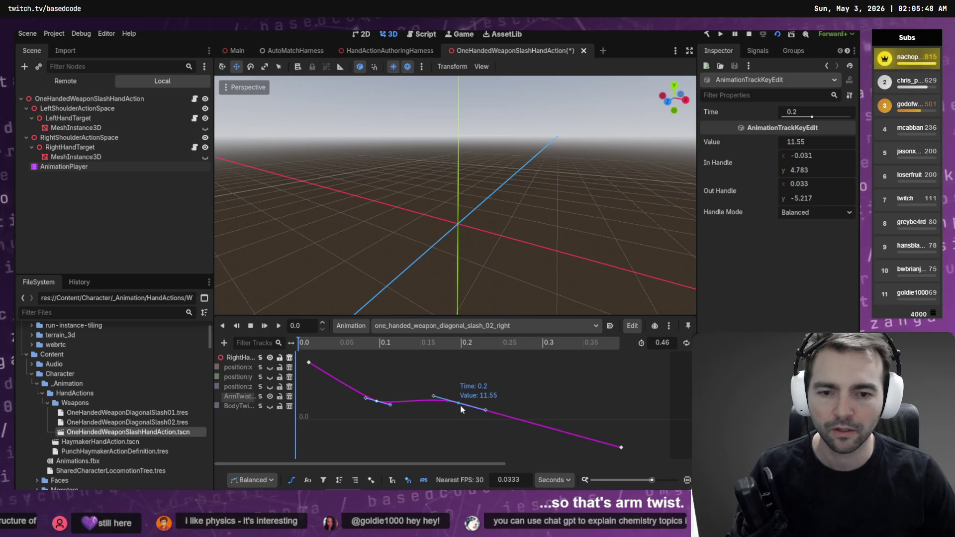
key("F5")
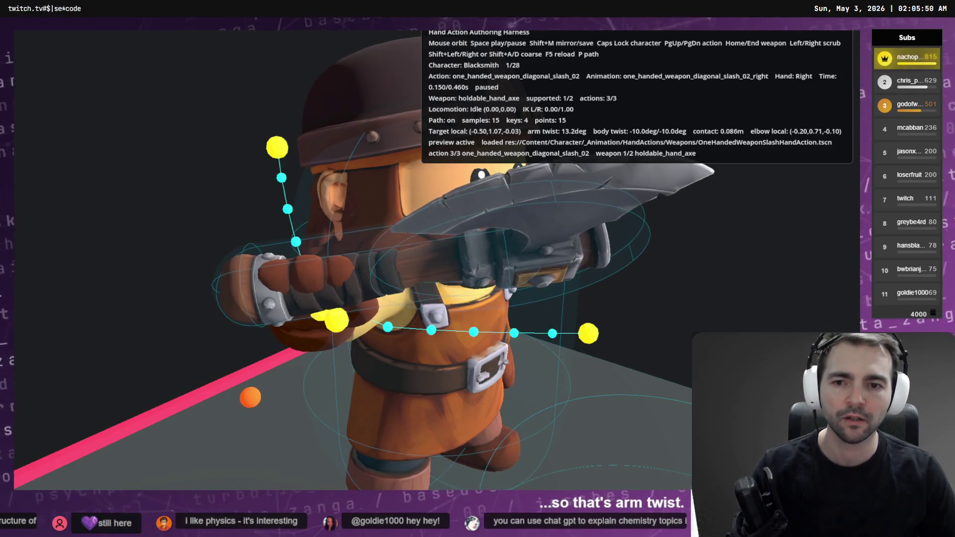
key("Left")
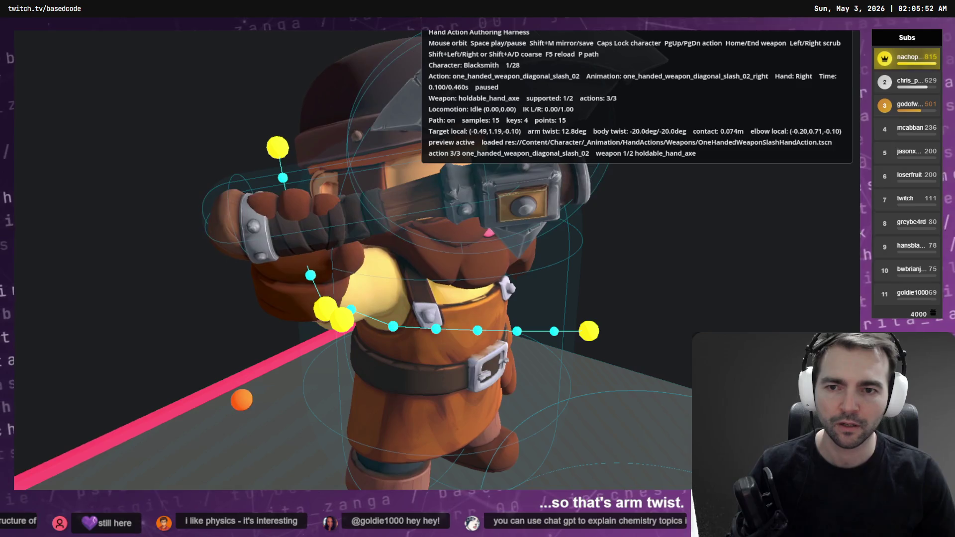
key("Escape")
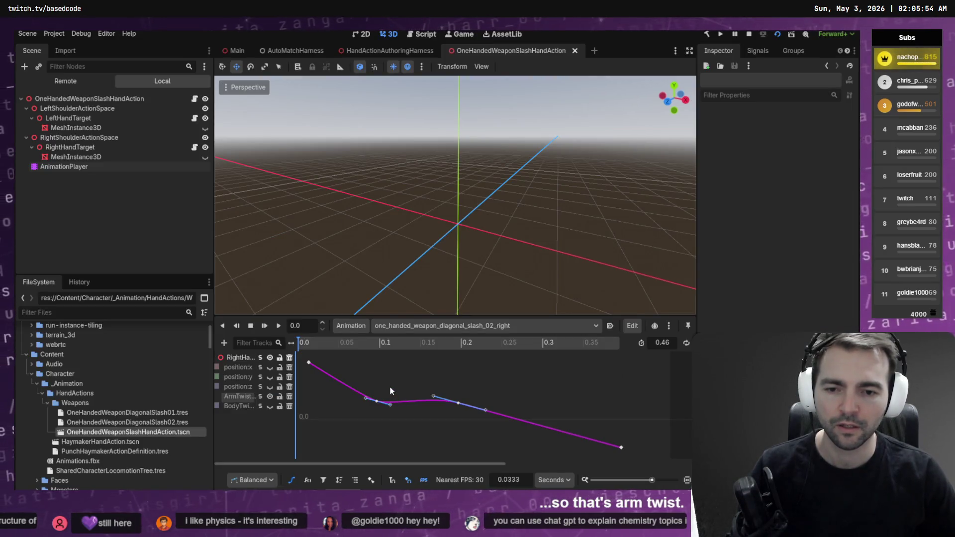
Lower the ArmTwist key at 0.1 below zero to -3.953 and preview the twist.
left_click(377, 401)
mouse_move(374, 405)
left_mouse_down()
mouse_move(377, 356)
mouse_move(377, 424)
left_mouse_up()
key("F5")
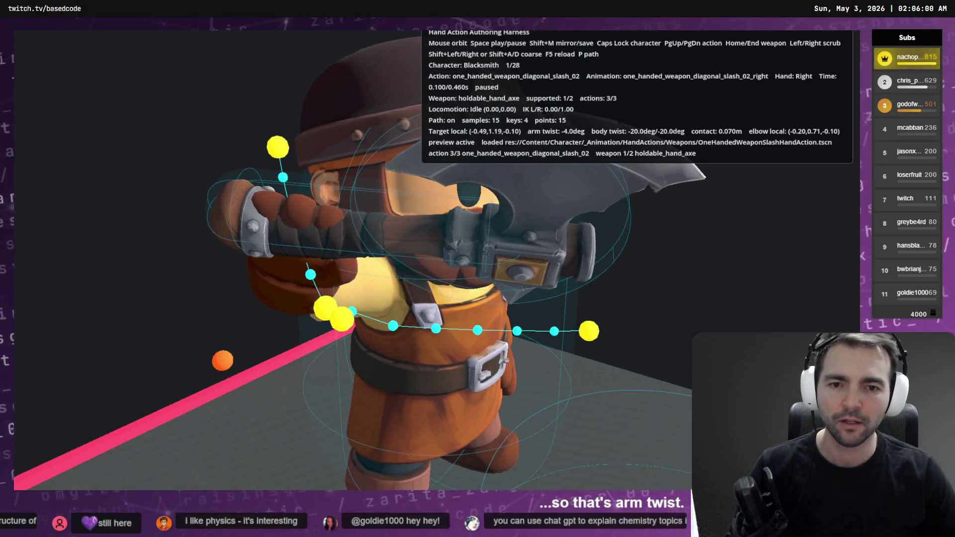
key("Right")
key("Right")
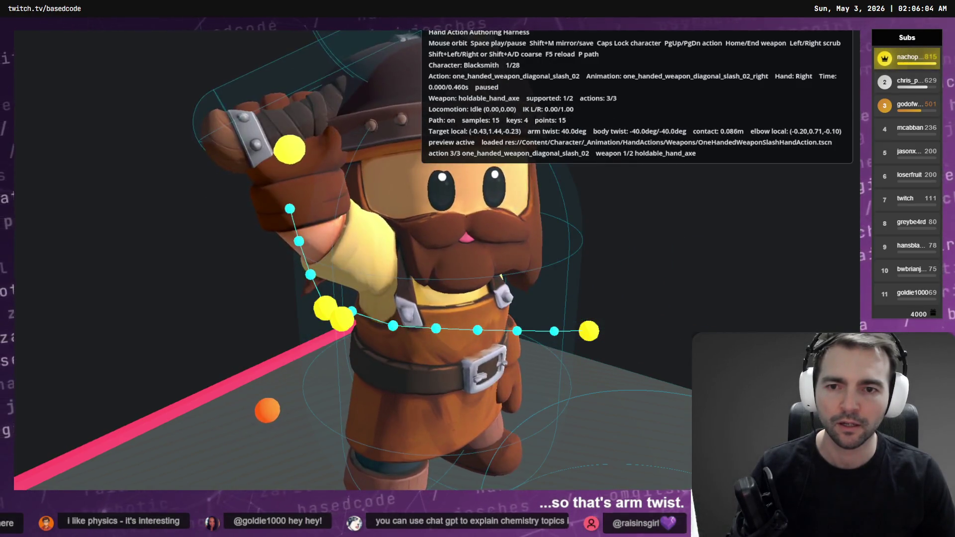
key("F8")
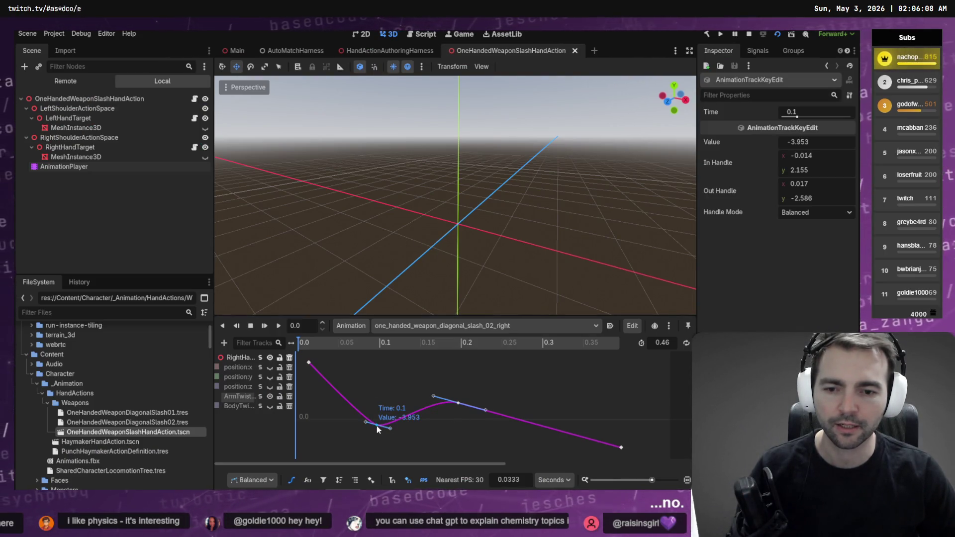
Raise the ArmTwist key at 0.1 to about 42.5, then 50, previewing each change.
left_click_drag(377, 425, 377, 359)
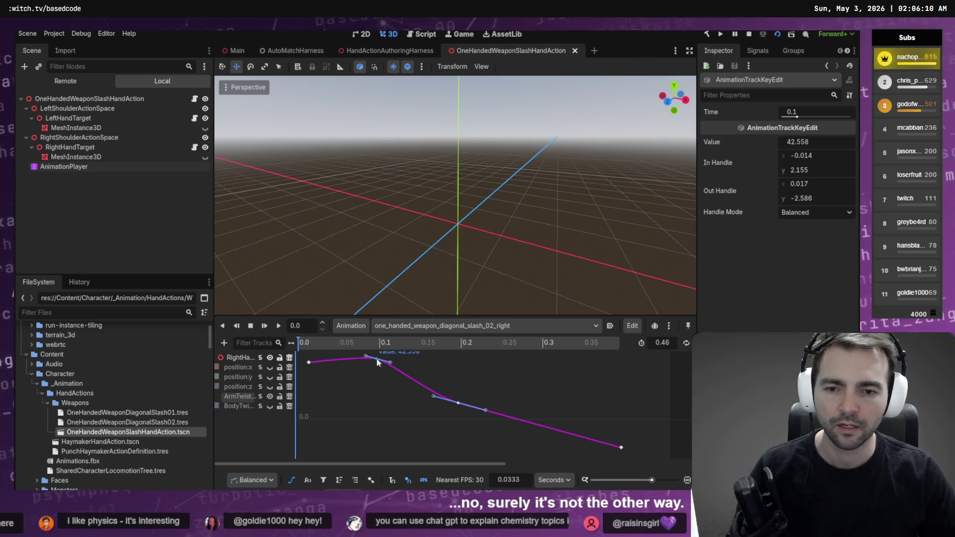
key("F5")
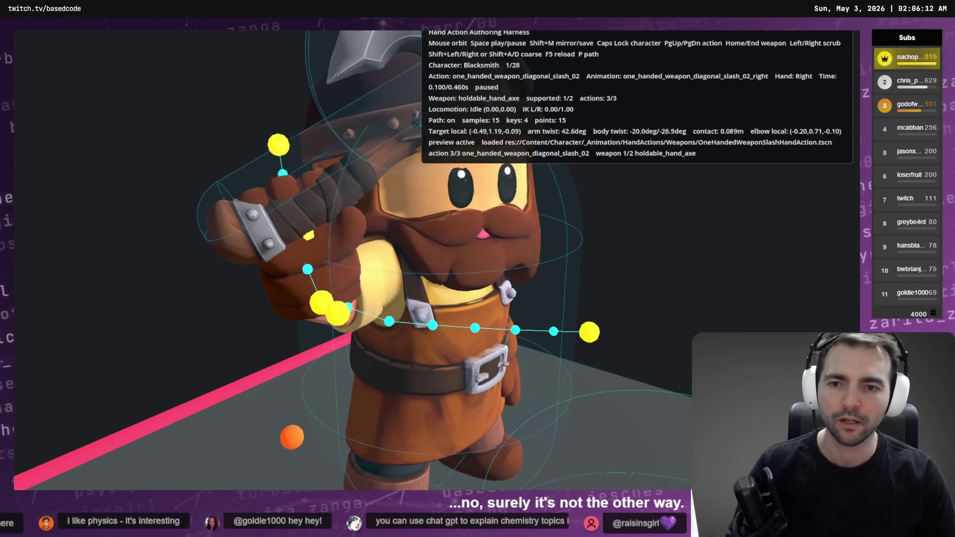
key("Escape")
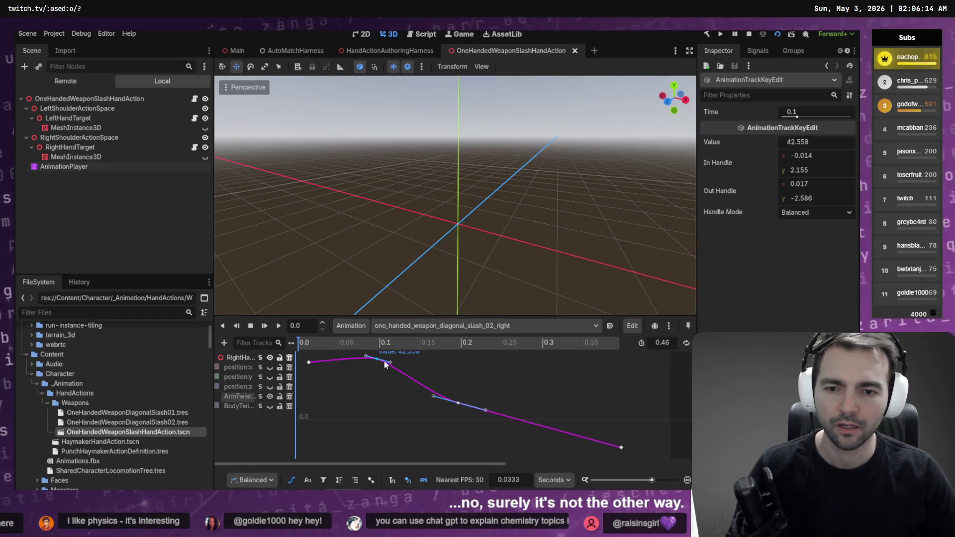
left_click_drag(377, 360, 377, 353)
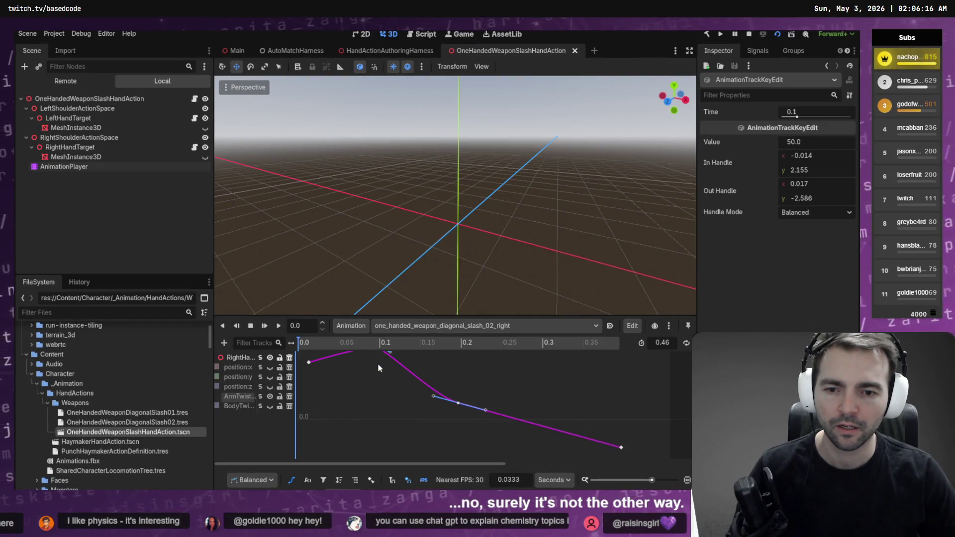
key("F5")
key("Escape")
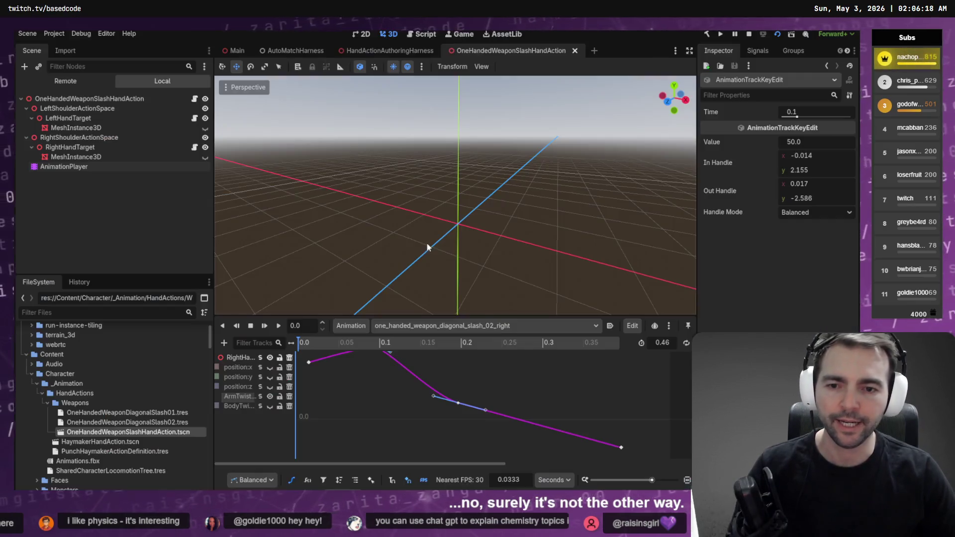
Rescale the graph, push the 0.1 peak key higher, and preview the pose at 0.200 s.
left_click(391, 395)
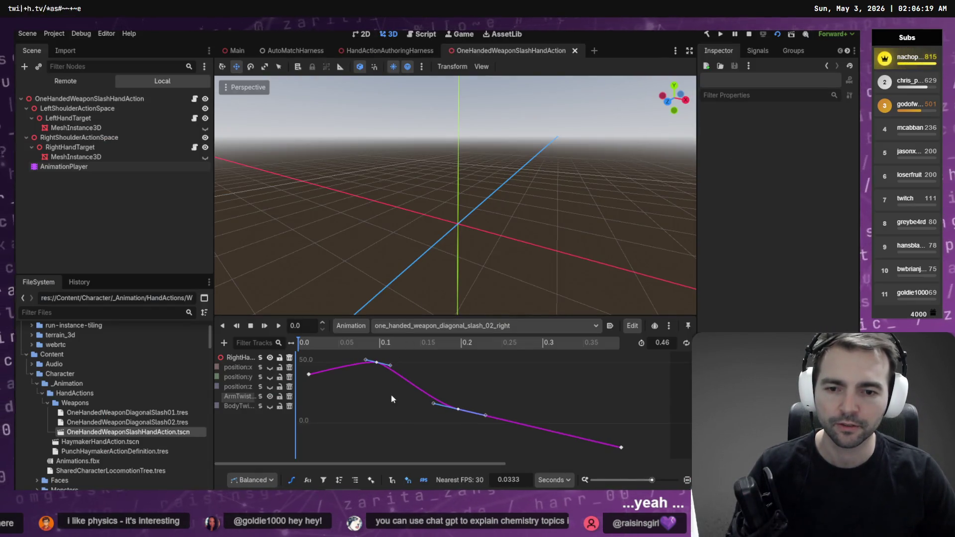
left_click(376, 363)
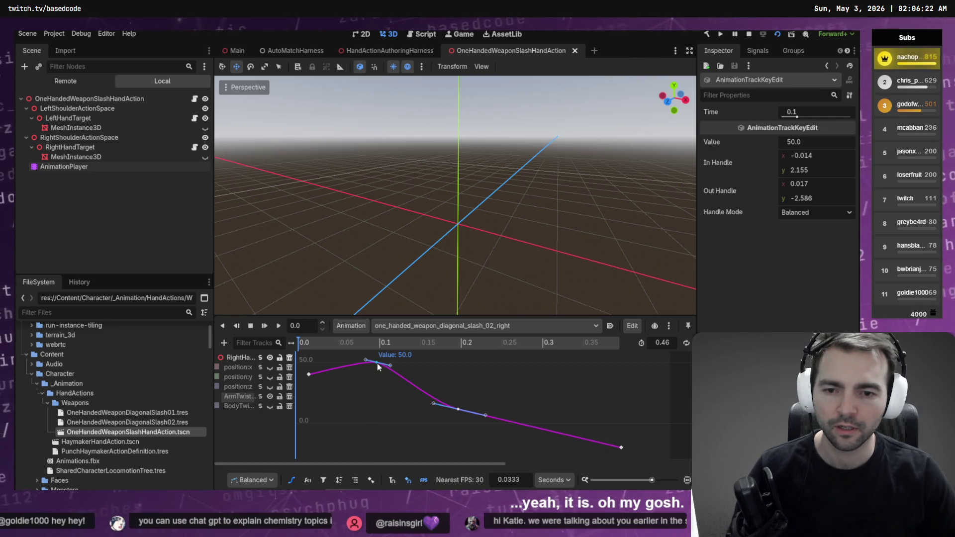
mouse_move(376, 366)
left_mouse_down()
mouse_move(376, 353)
mouse_move(373, 372)
left_mouse_up()
key("F6")
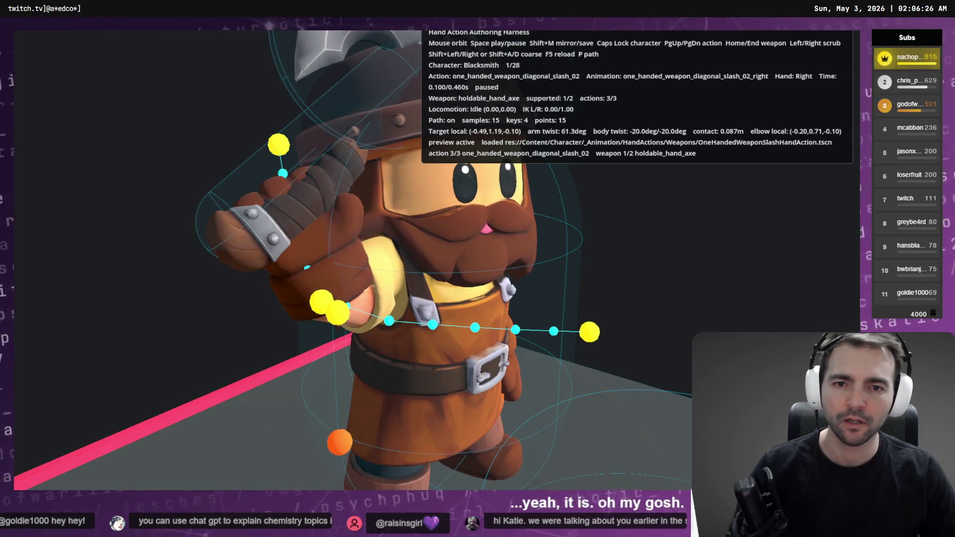
key("Right")
key("Right")
key("Right")
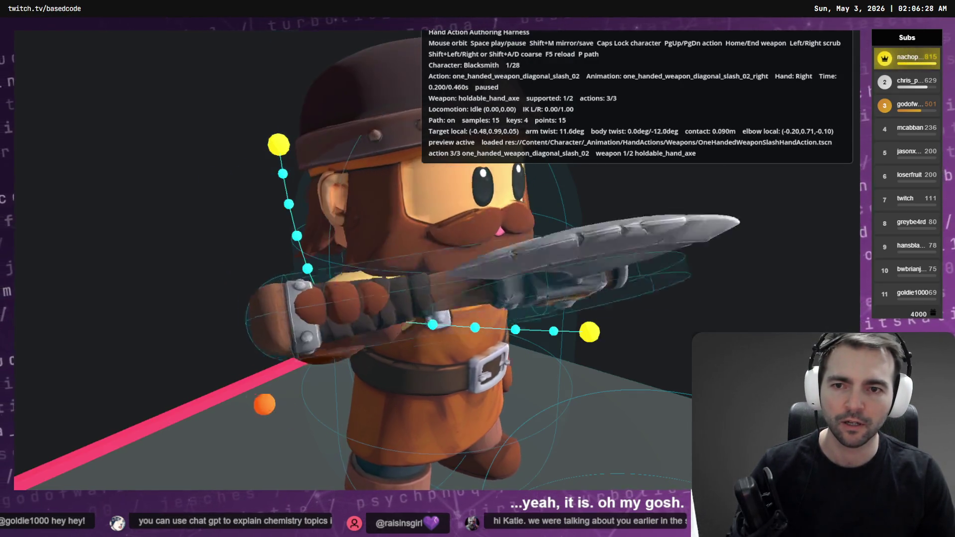
key("space")
key("F8")
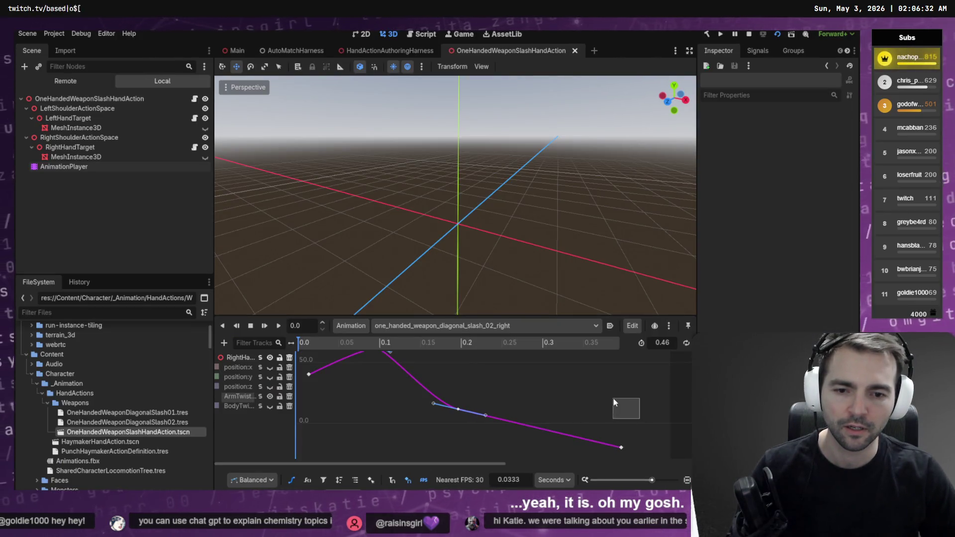
Check the final frame in the harness, then raise the last ArmTwist key from -20.0.
key("F5")
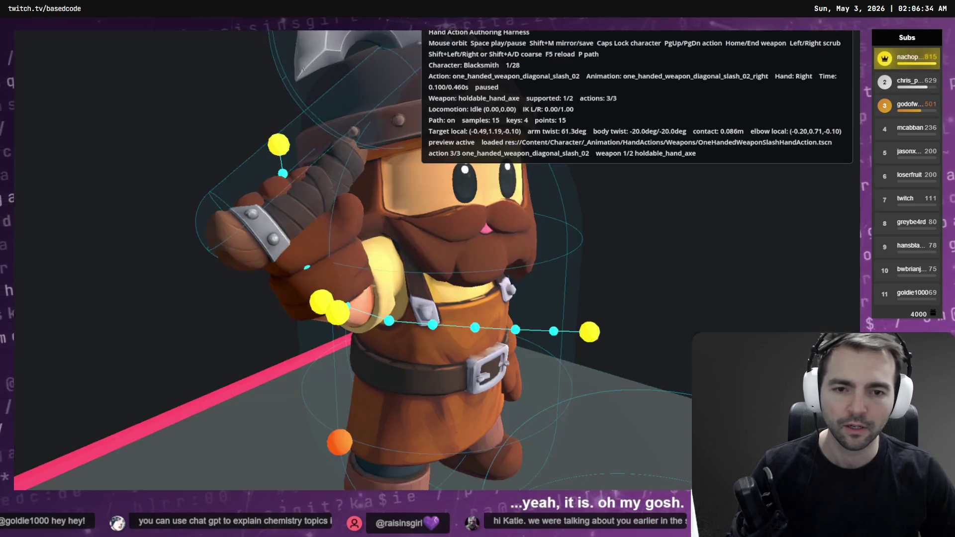
key("Right")
key("Right")
key("Right")
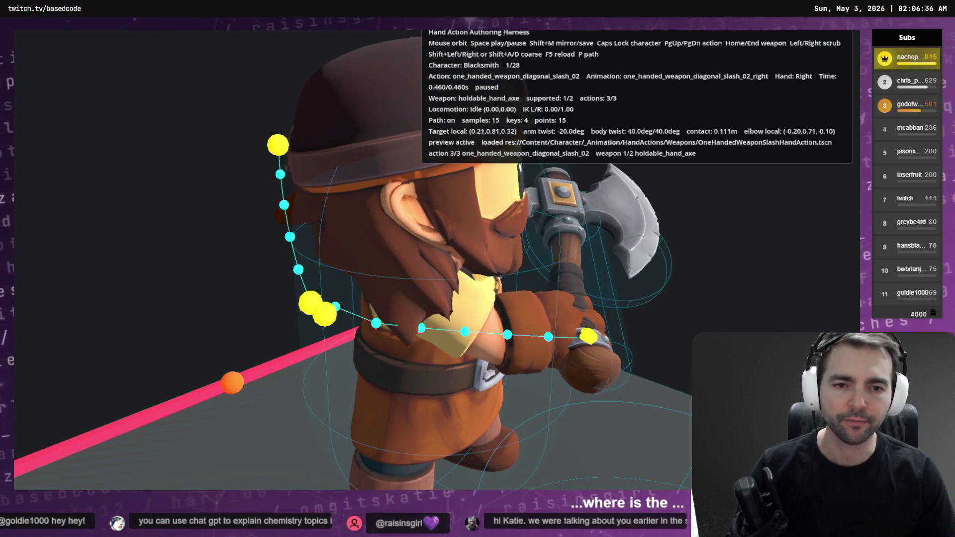
key("F8")
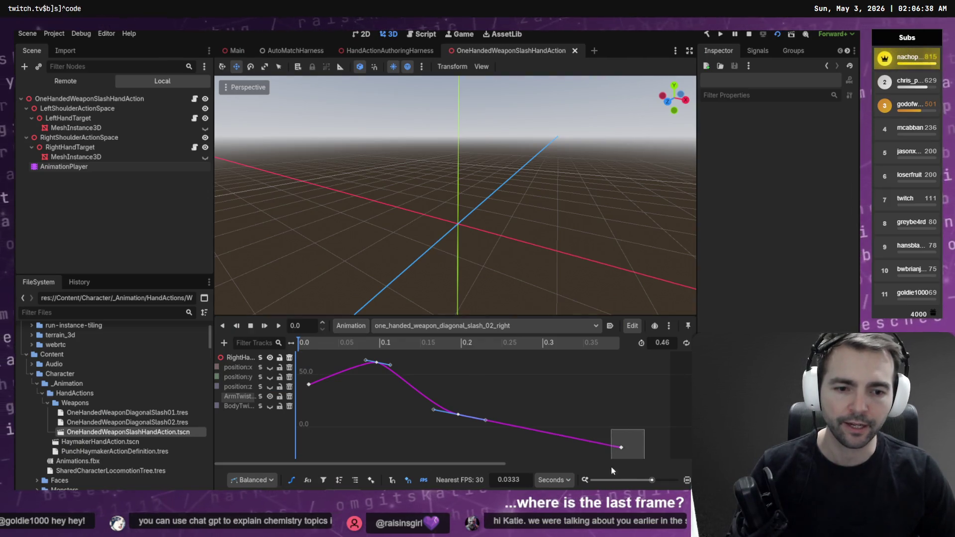
left_click_drag(612, 470, 612, 467)
mouse_move(621, 447)
left_mouse_down()
mouse_move(601, 413)
mouse_move(605, 429)
mouse_move(619, 318)
left_mouse_up()
Inspect the final ArmTwist key at 0.4 s and preview the 104.5deg end pose in the harness.
left_click(459, 414)
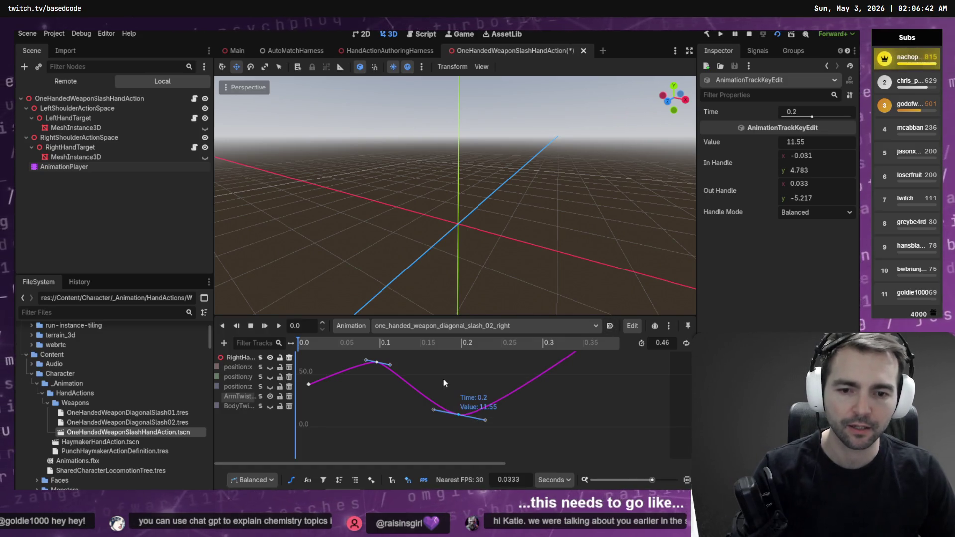
key("F5")
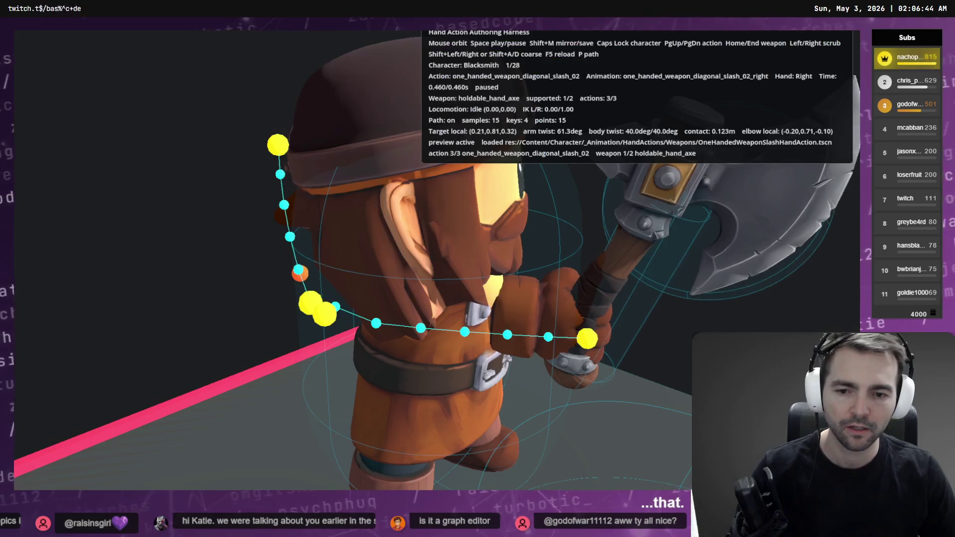
key("alt+F4")
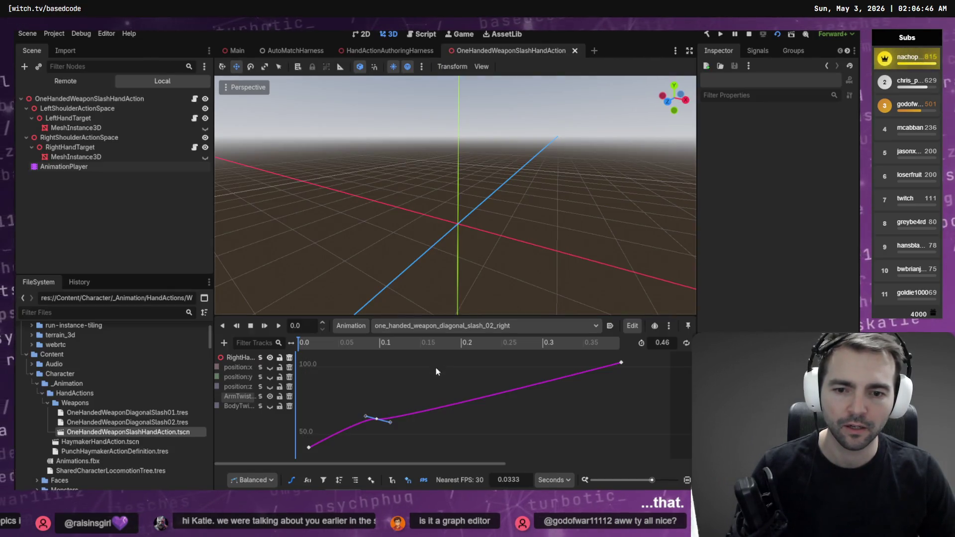
left_click(621, 363)
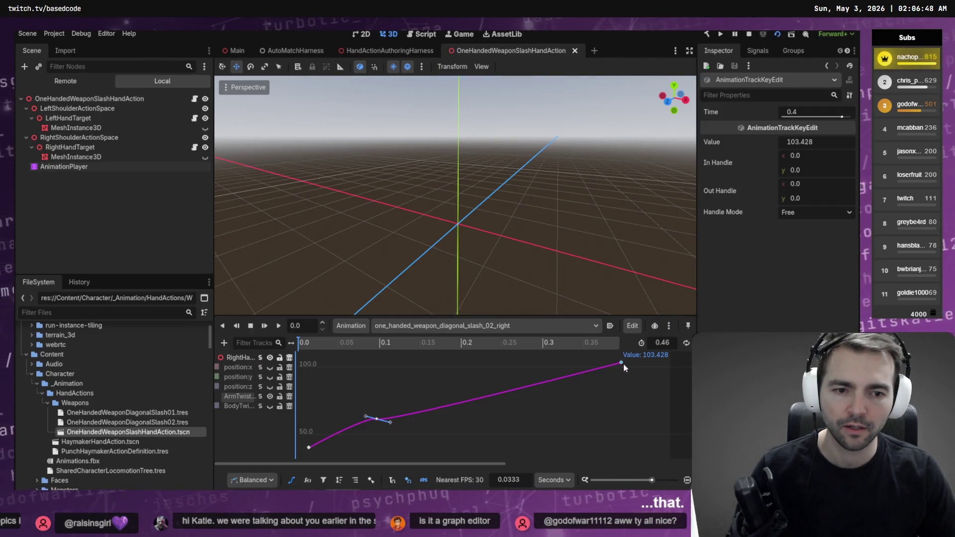
key("F5")
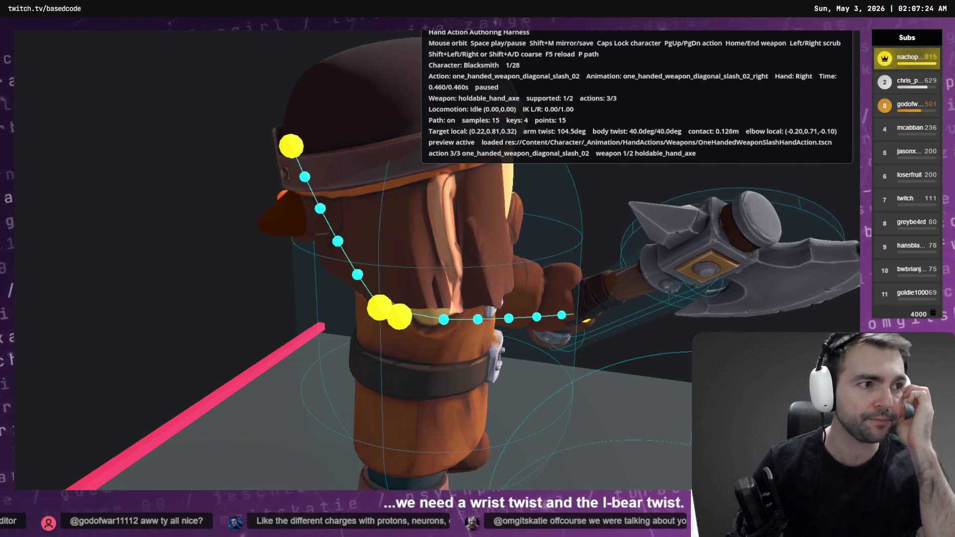
Dictate a Codex prompt asking to separate elbow twist from wrist twist in the rig.
key("alt+Tab")
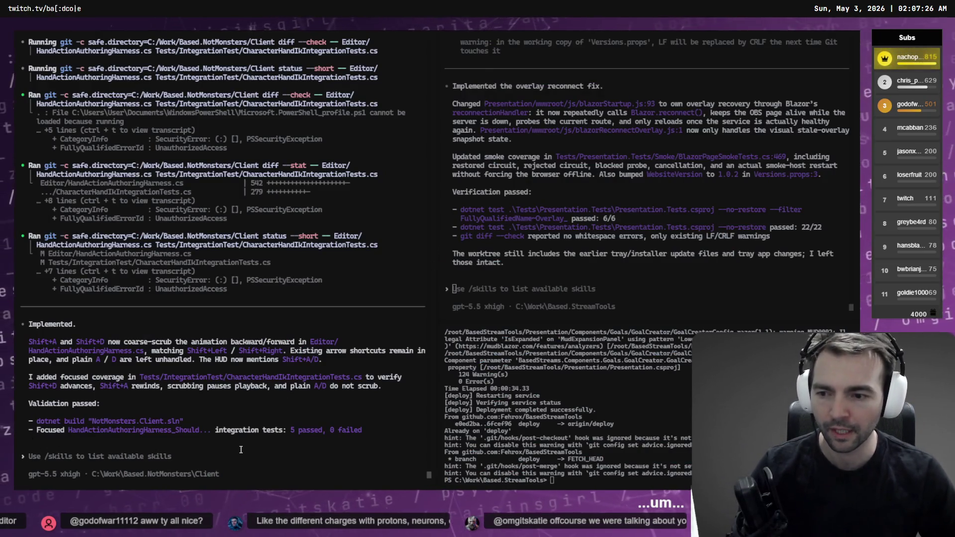
key("super+h")
type("we're finally getting to the point where we need to introduce a separate twist for the elbow from the wrist.")
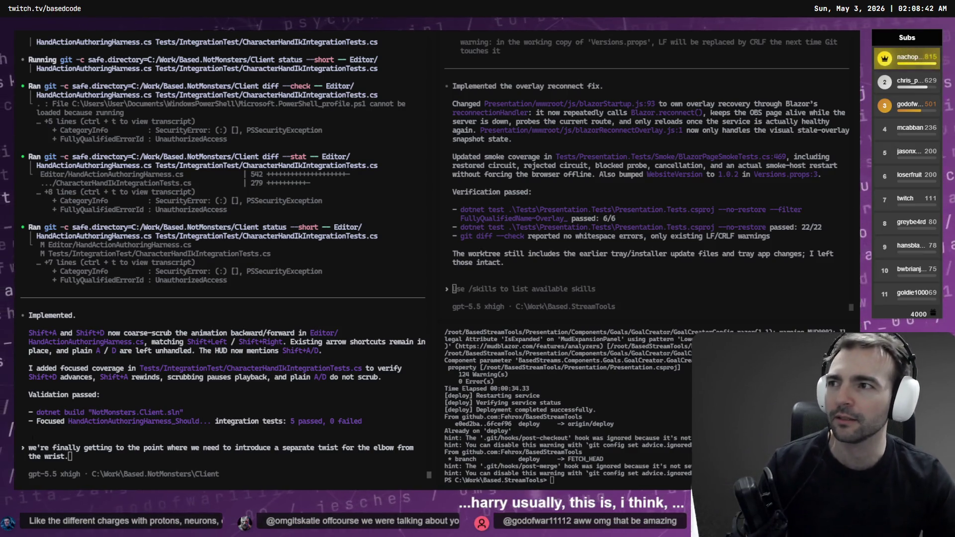
Search images for 'dope sheet' and look over the SideFX Dopesheet example.
type("d")
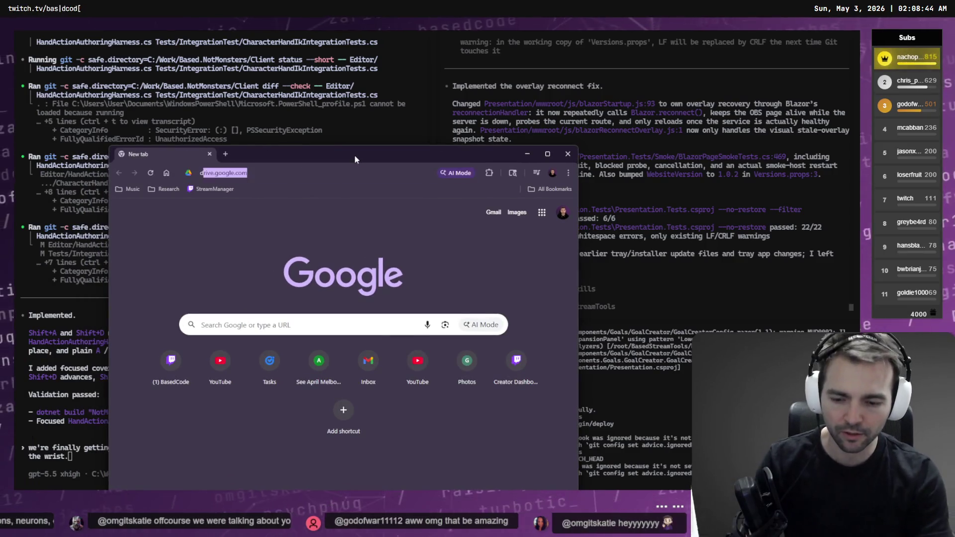
type("ope sheet")
key("Return")
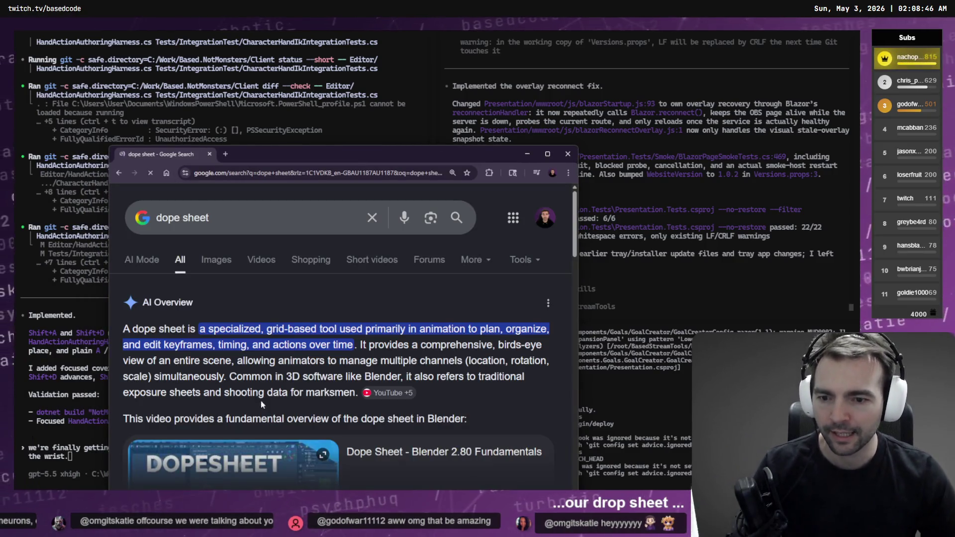
left_click(216, 259)
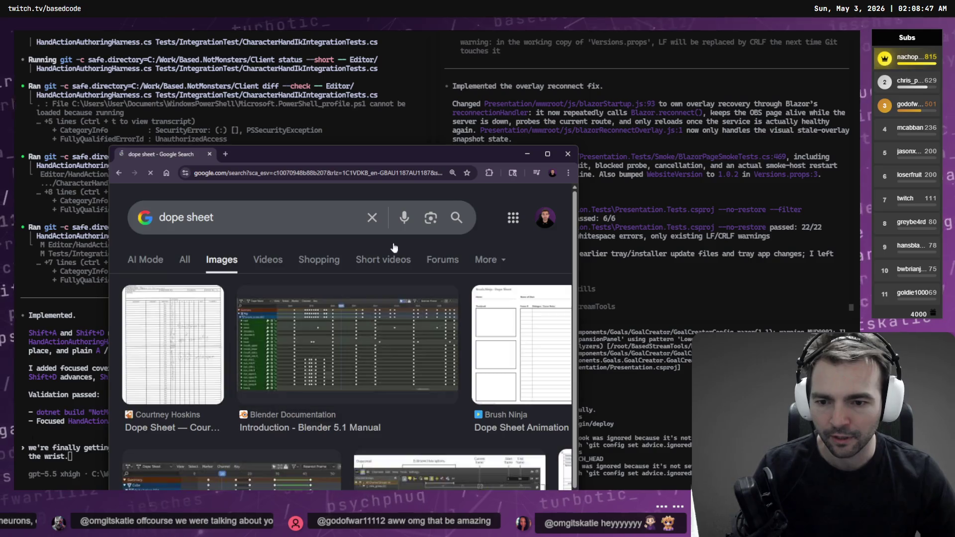
left_click(548, 154)
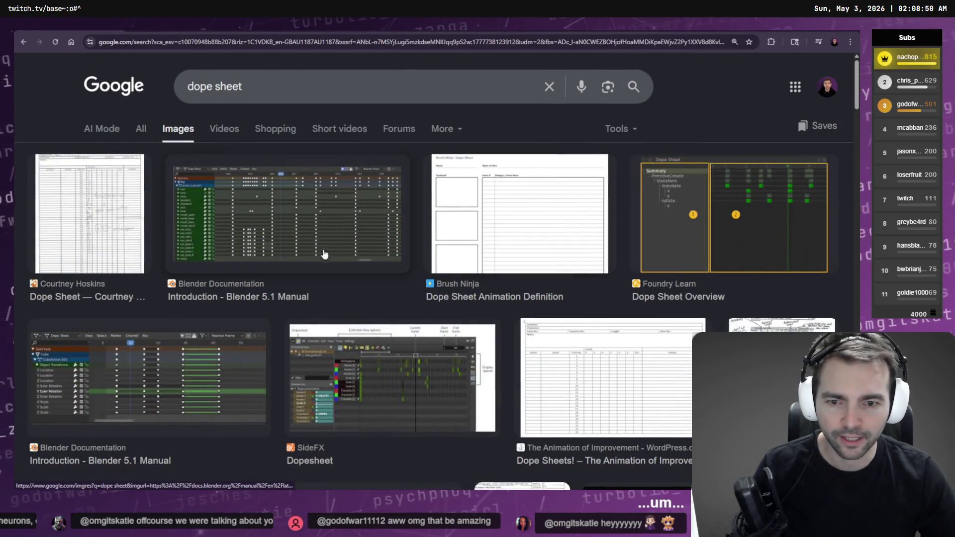
left_click(404, 395)
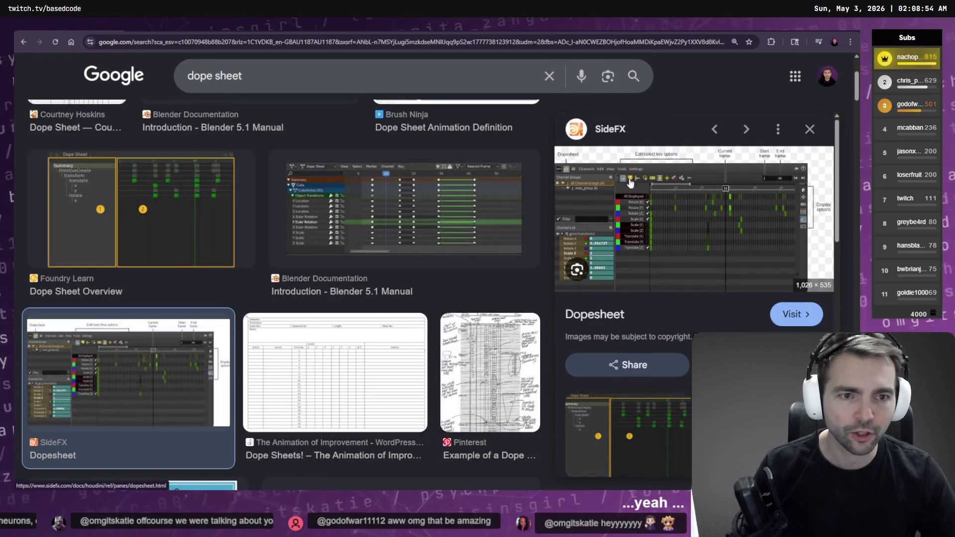
scroll(431, 298, "down", 15)
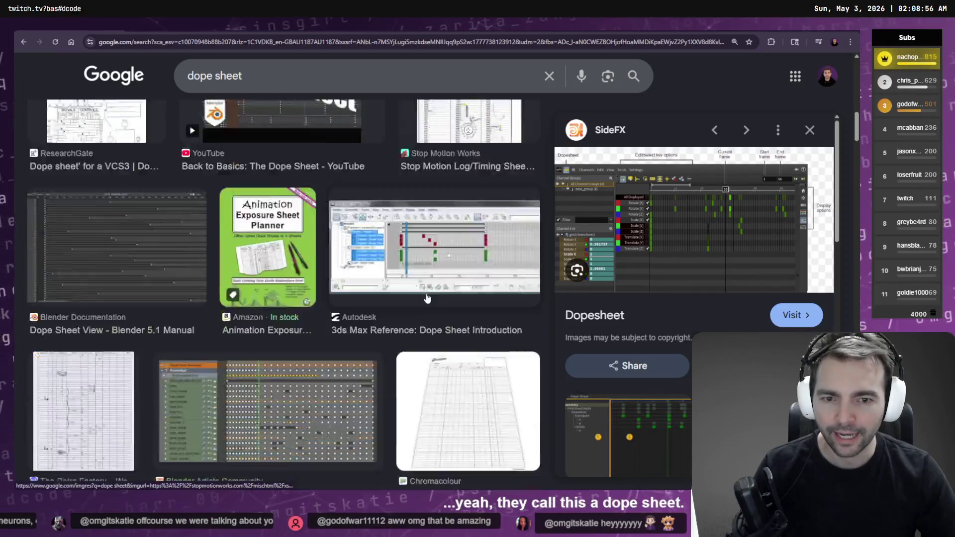
scroll(431, 293, "down", 6)
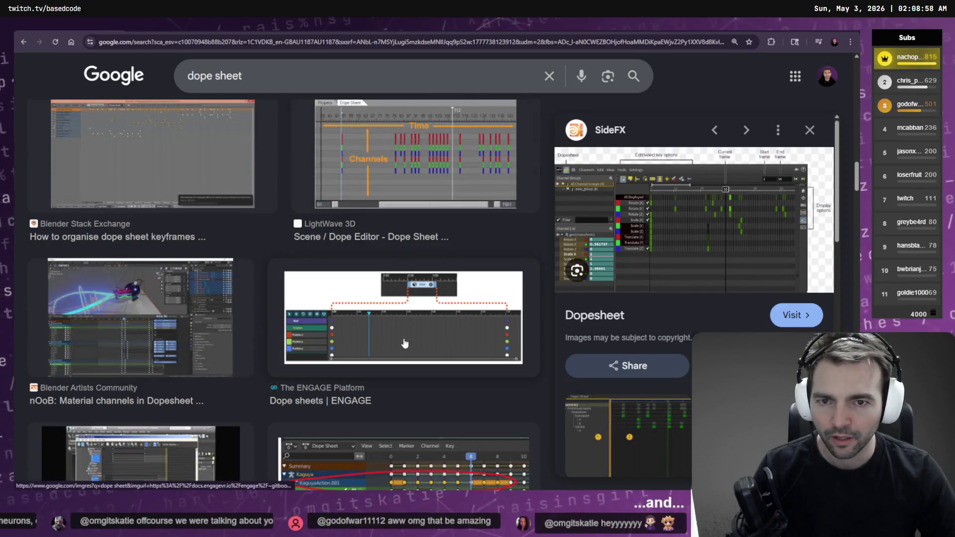
scroll(404, 343, "up", 20)
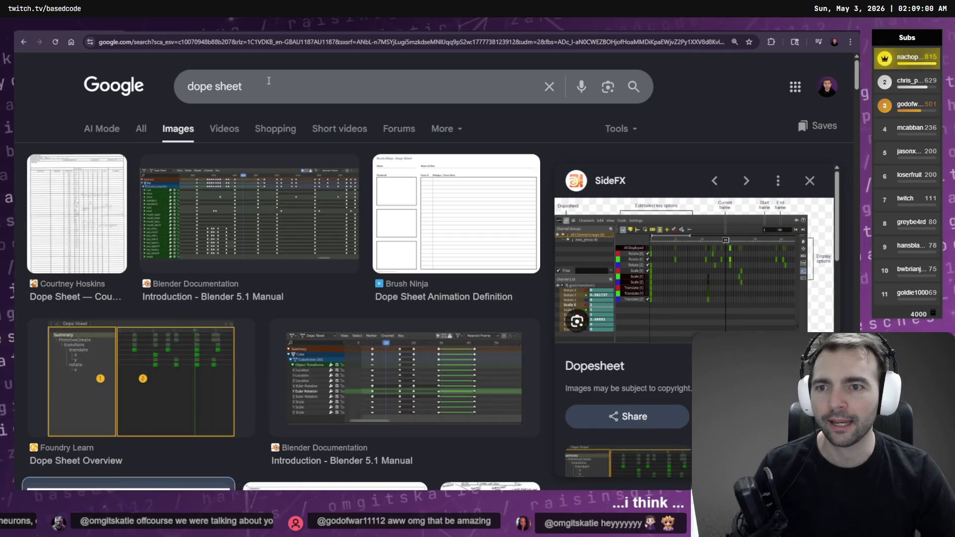
Search images for 'dope sheet curve', review the 'Using Animation Curves' example, then return to Codex.
left_click(269, 80)
type("cur")
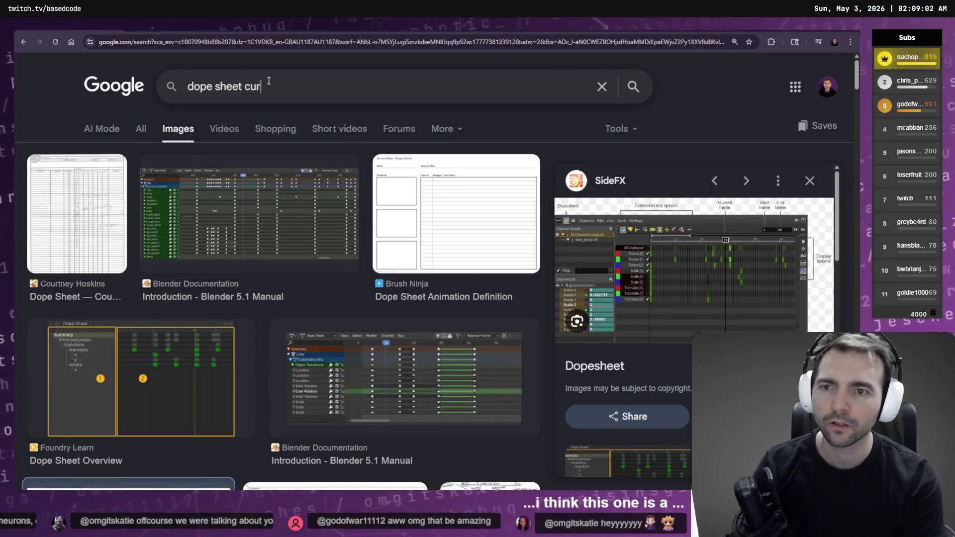
type("ve")
key("Return")
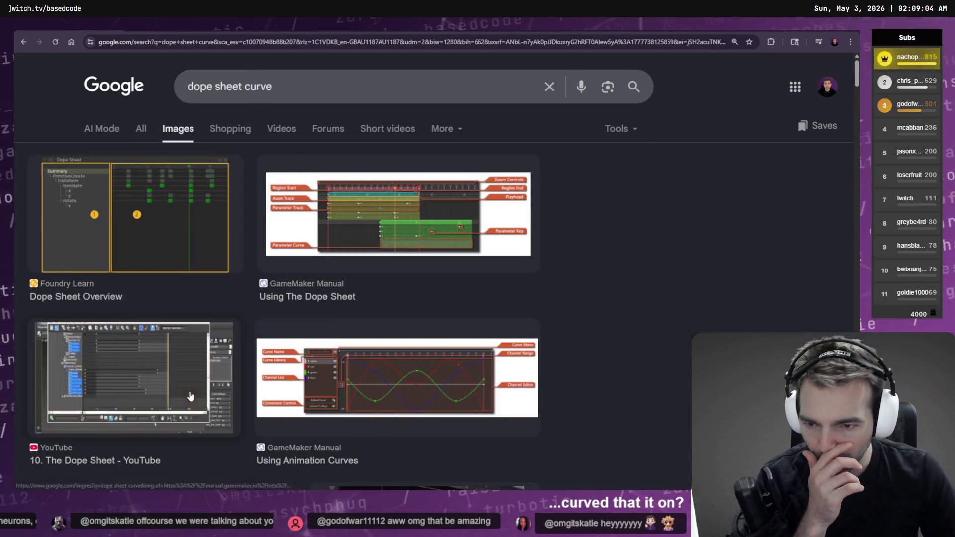
left_click(319, 378)
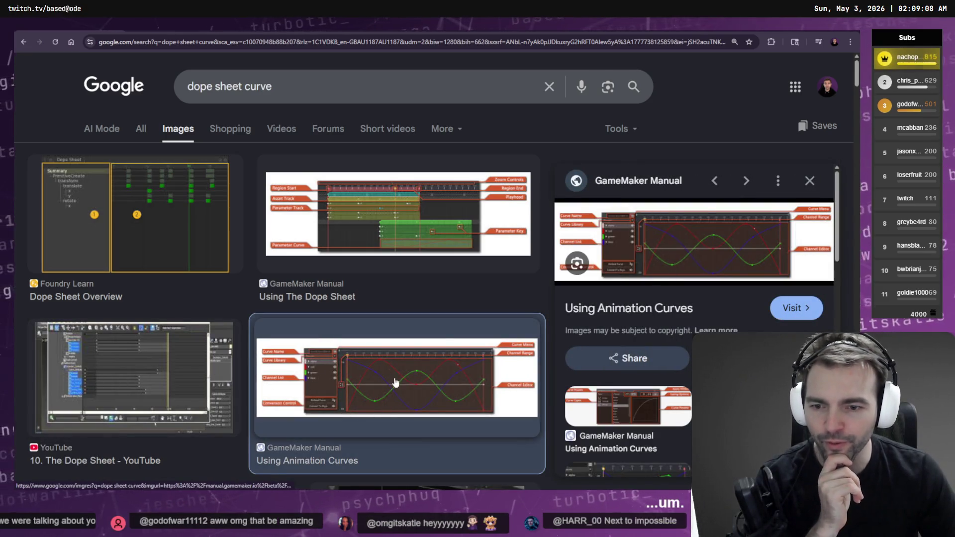
scroll(696, 299, "down", 8)
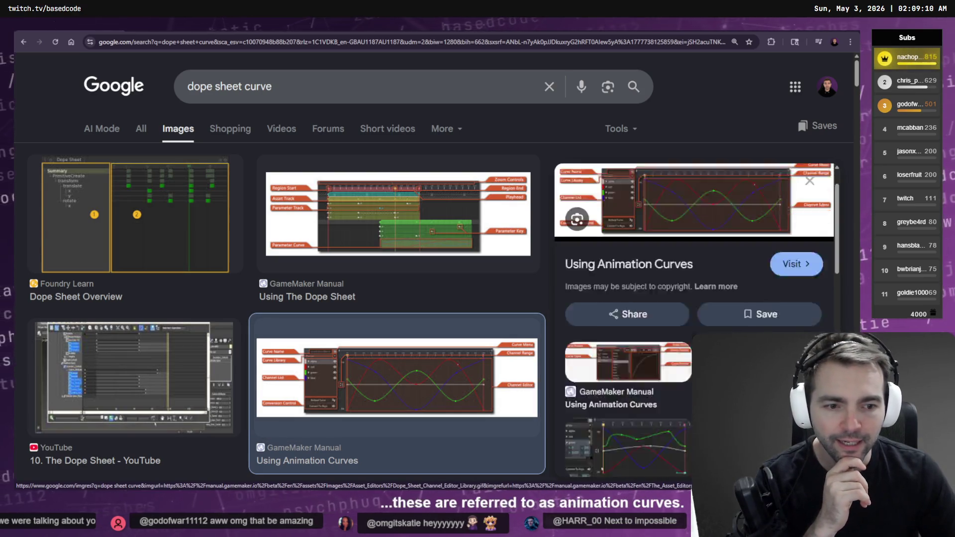
scroll(697, 274, "down", 5)
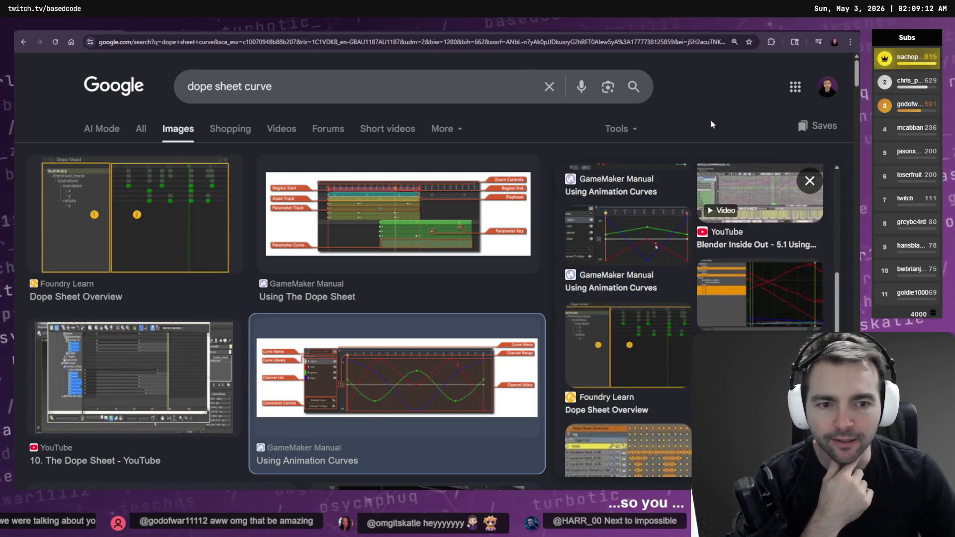
key("alt+Tab")
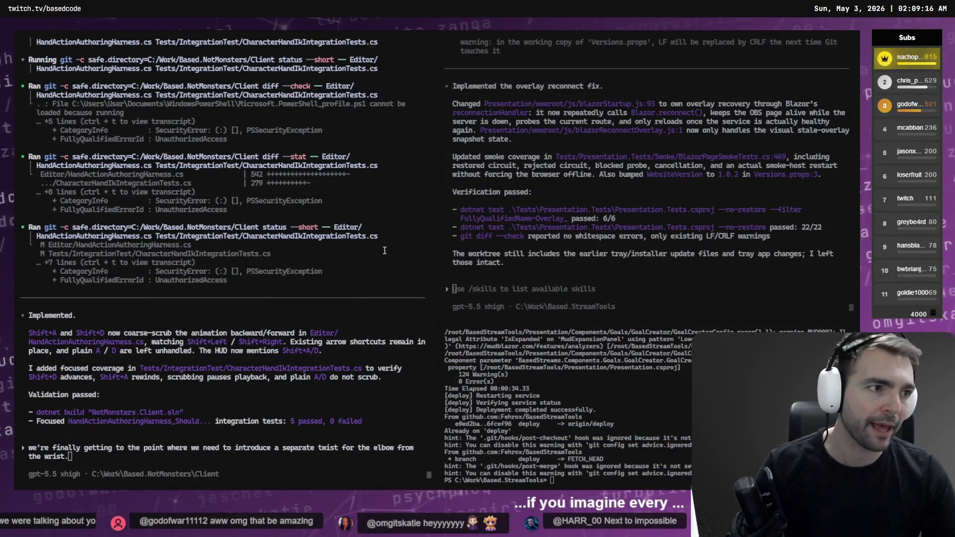
Bring the harness showing the Blacksmith's 0.460 s slash end pose back to the front.
key("alt+Tab")
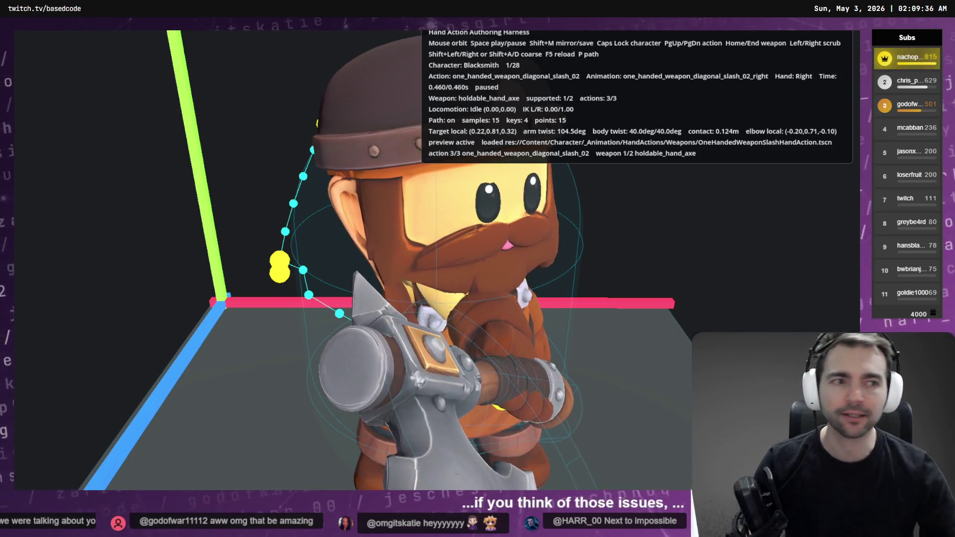
In Godot, compare the slash animation's position:x curve, then reselect ArmTwist, ending at 104.493.
key("alt+Tab")
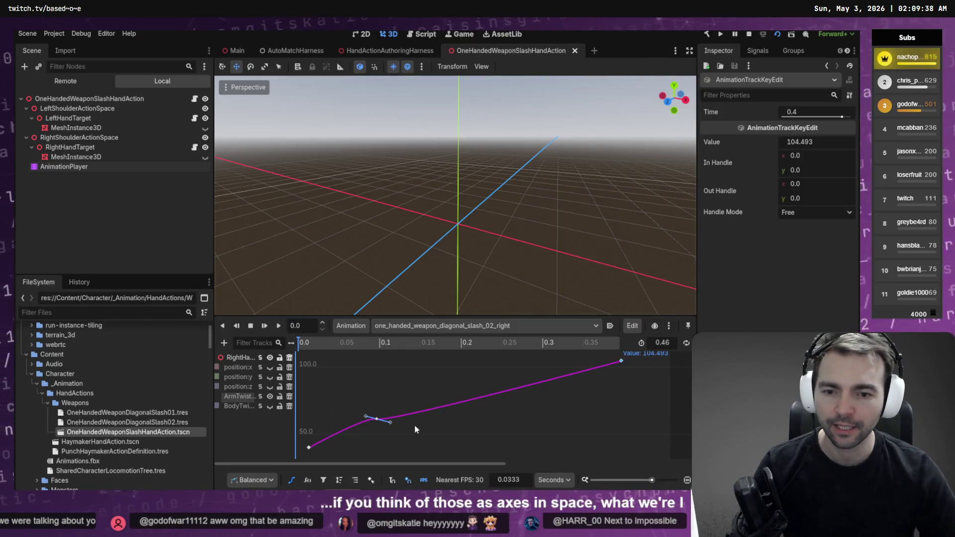
left_click(248, 367)
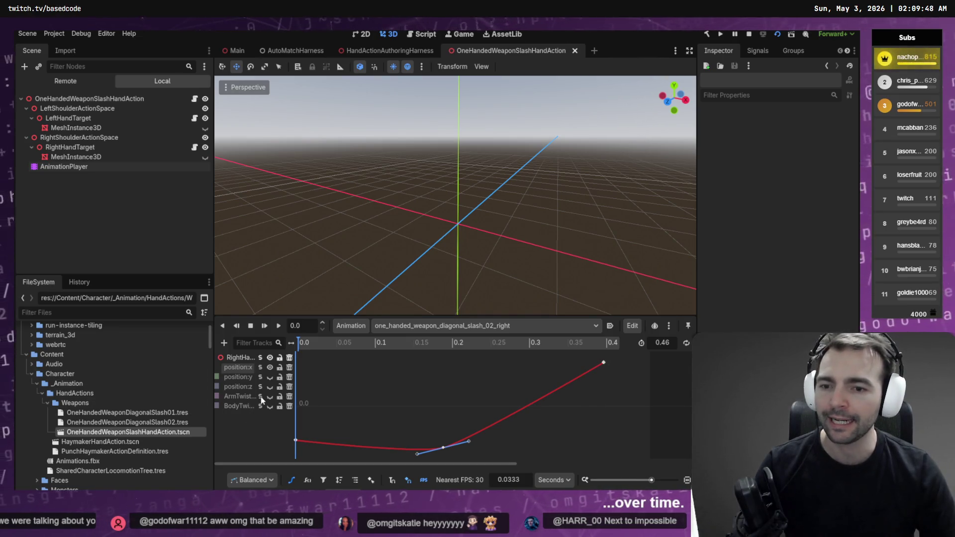
left_click(241, 397)
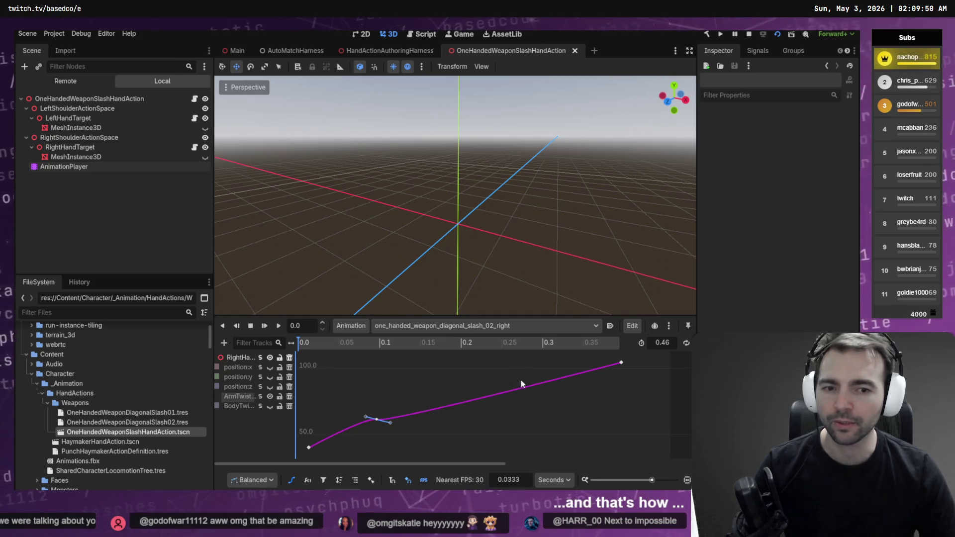
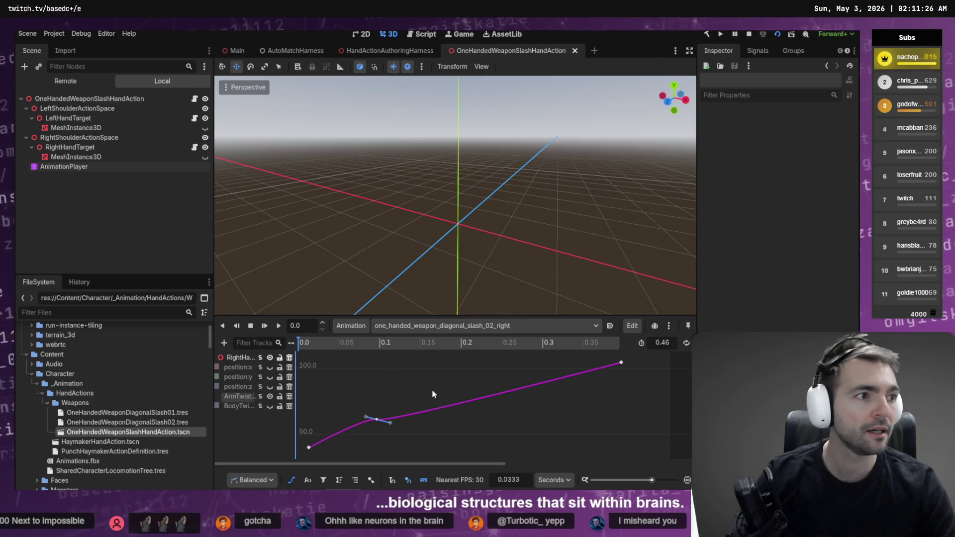
Play the diagonal axe slash on the Blacksmith, orbiting to inspect it, then switch to the Farmer.
key("alt+Tab")
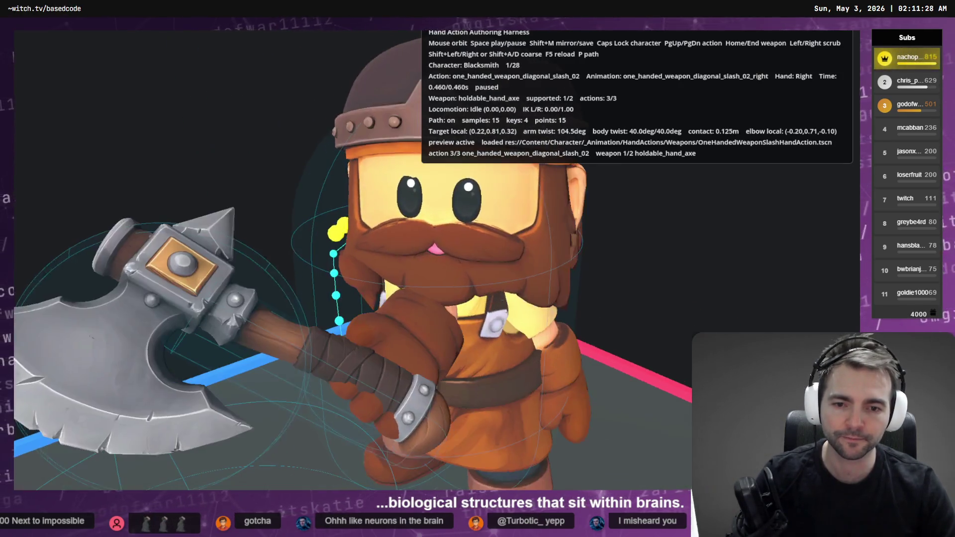
key("Left")
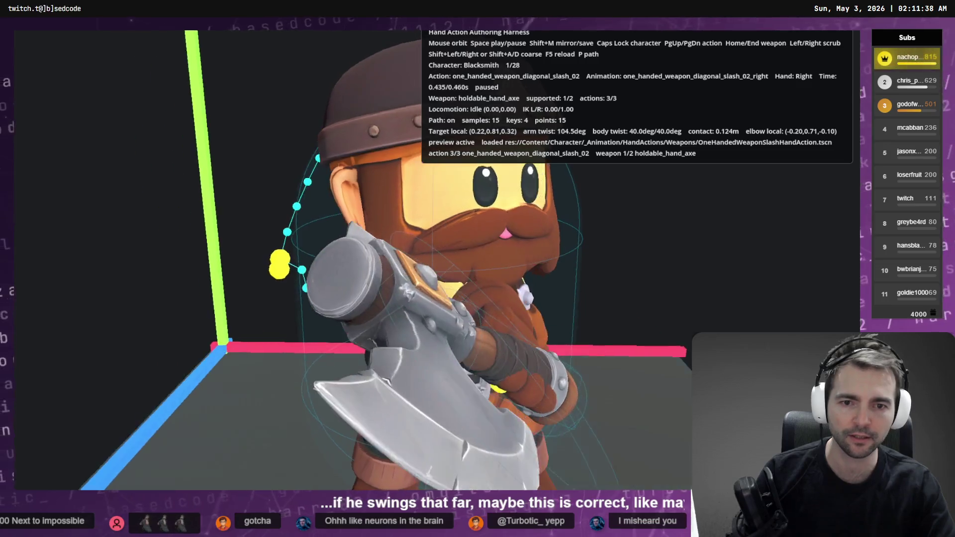
key("space")
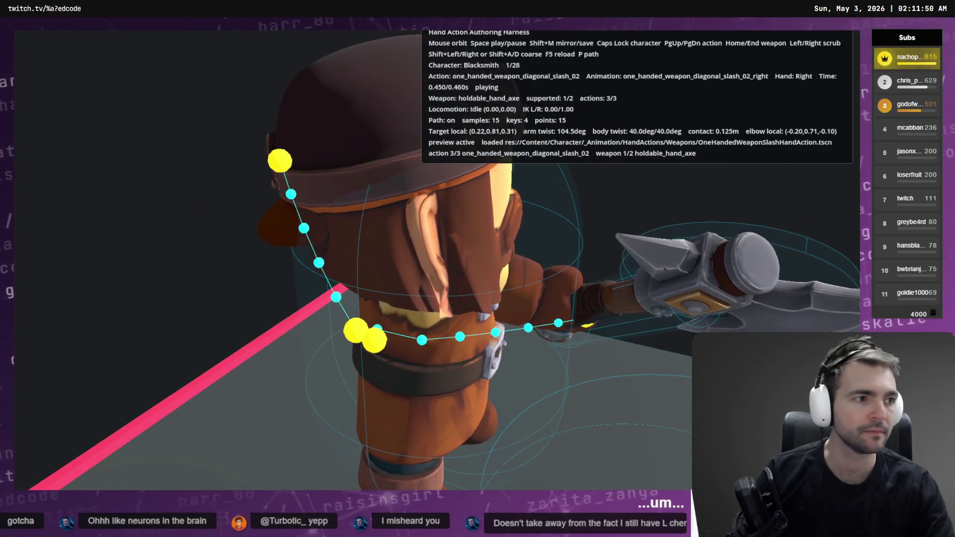
key("alt+Tab")
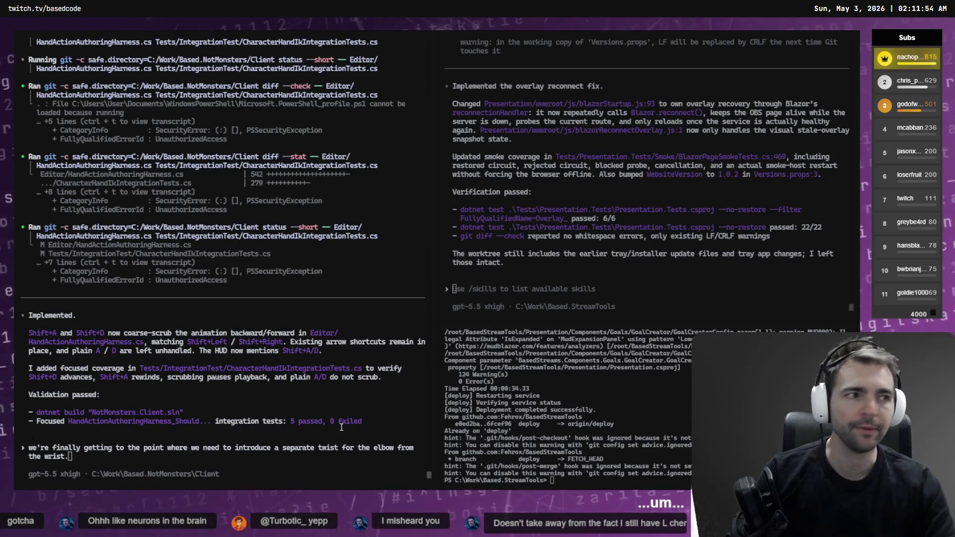
key("alt+Tab")
mouse_move(378, 268)
left_mouse_down()
mouse_move(428, 279)
mouse_move(447, 249)
mouse_move(527, 264)
mouse_move(408, 219)
left_mouse_up()
key("Caps_Lock")
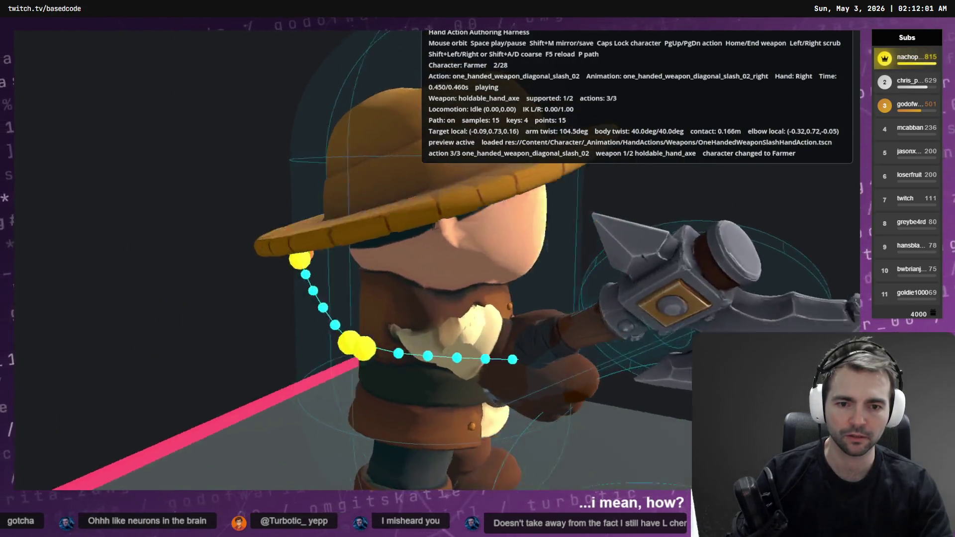
Cycle through Barbarian, King, Townsmen, Witch, Worm, Barkeeper and Skeleton to the Butcher (28/28).
mouse_move(478, 269)
left_mouse_down()
mouse_move(686, 263)
mouse_move(637, 264)
left_mouse_up()
key("Caps_Lock")
key("Caps_Lock")
key("Caps_Lock")
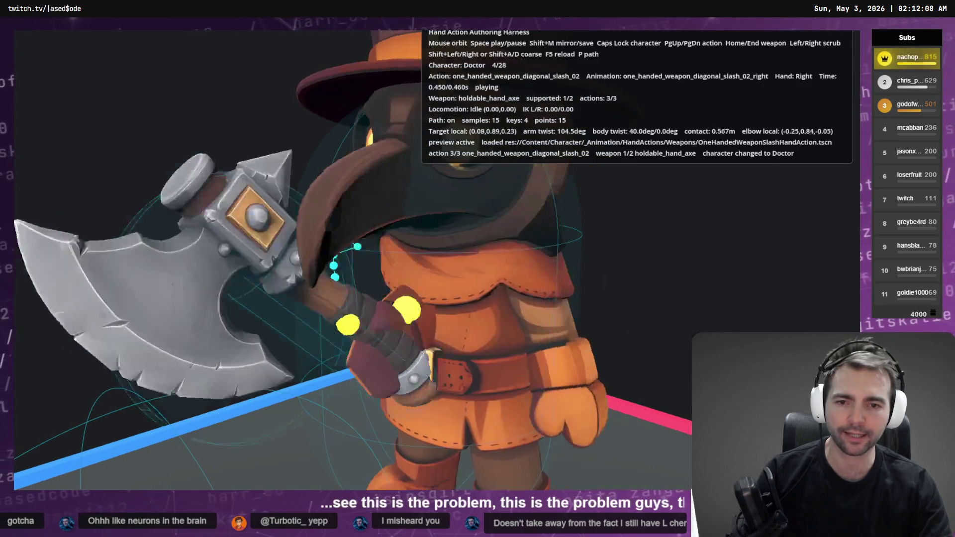
key("Caps_Lock")
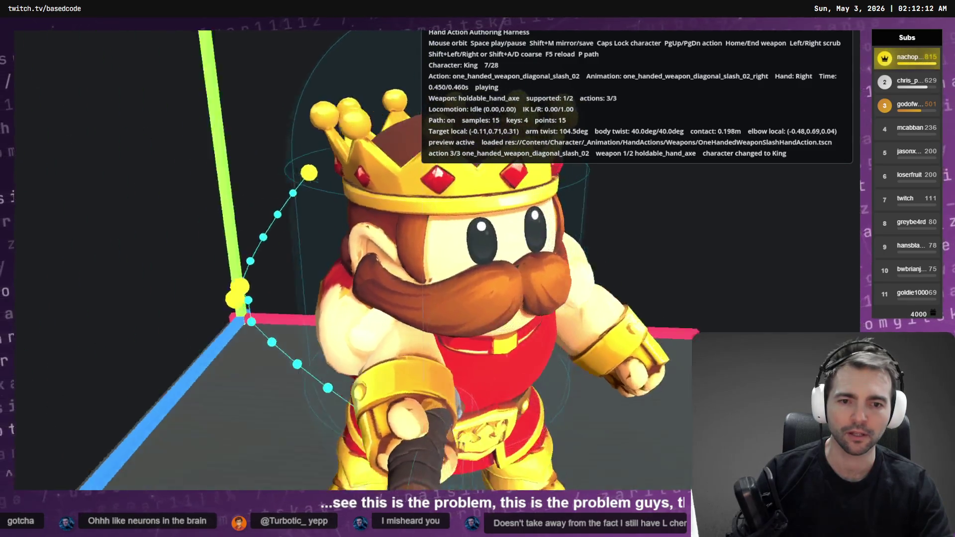
left_click_drag(348, 263, 378, 264)
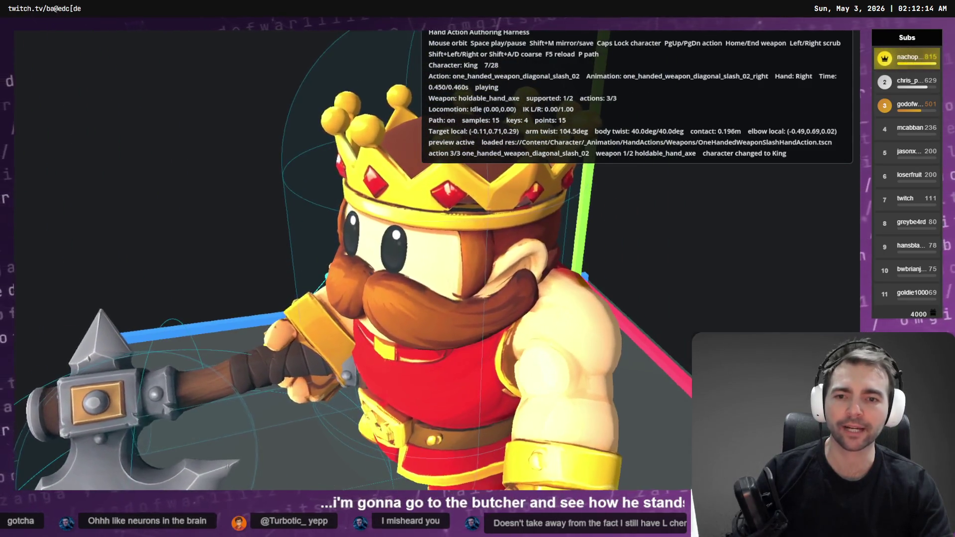
key("Caps_Lock")
key("Caps_Lock")
key("Caps_Lock")
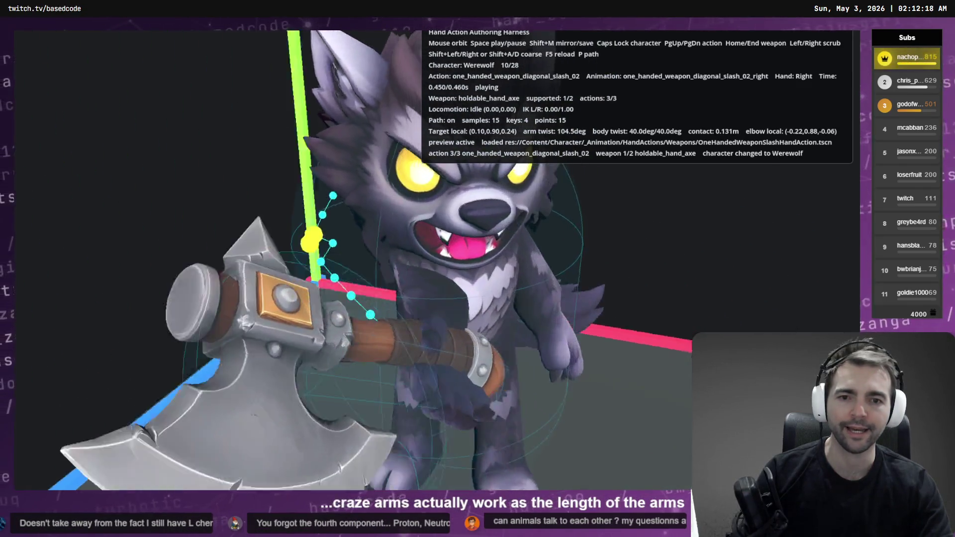
key("Caps_Lock")
key("Caps_Lock")
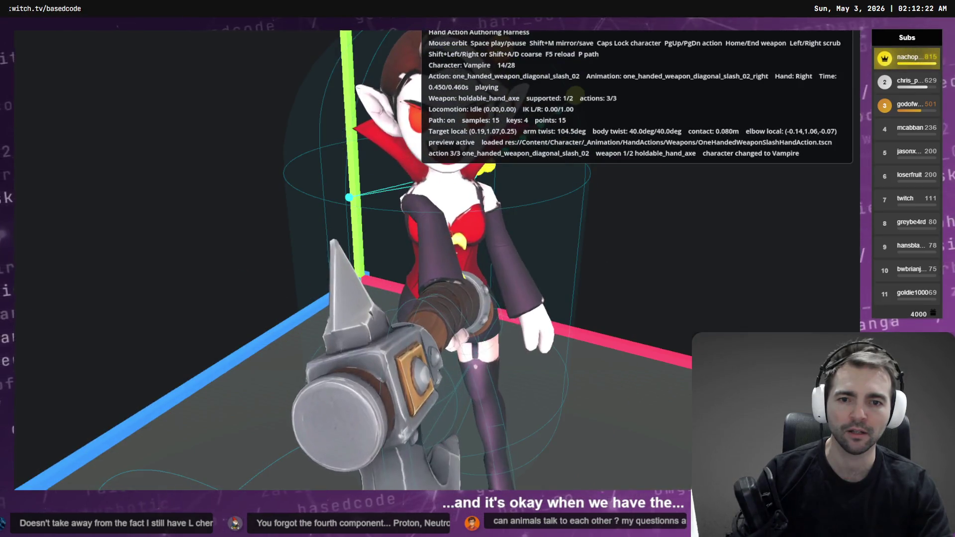
key("Caps_Lock")
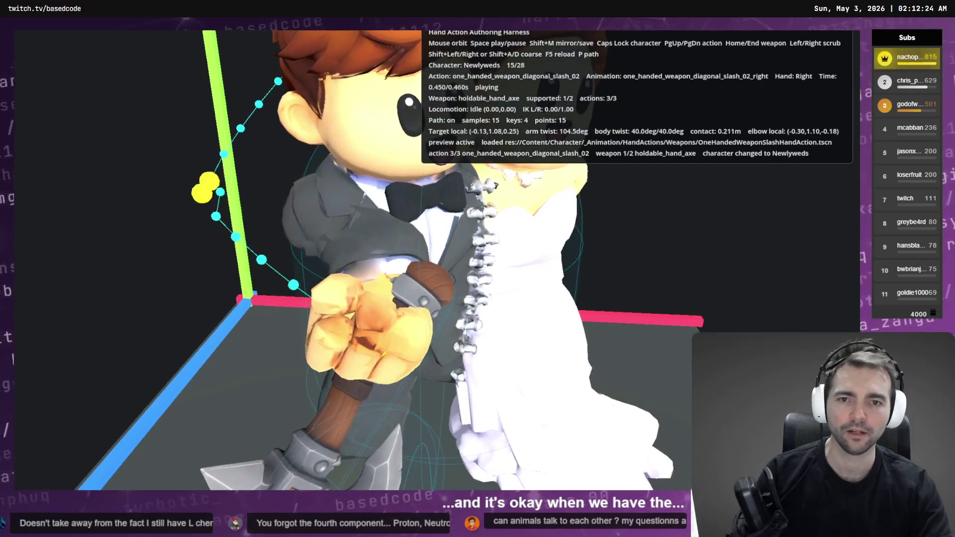
key("Caps_Lock")
key("Caps_Lock")
key("Caps_Lock")
key("Caps_Lock")
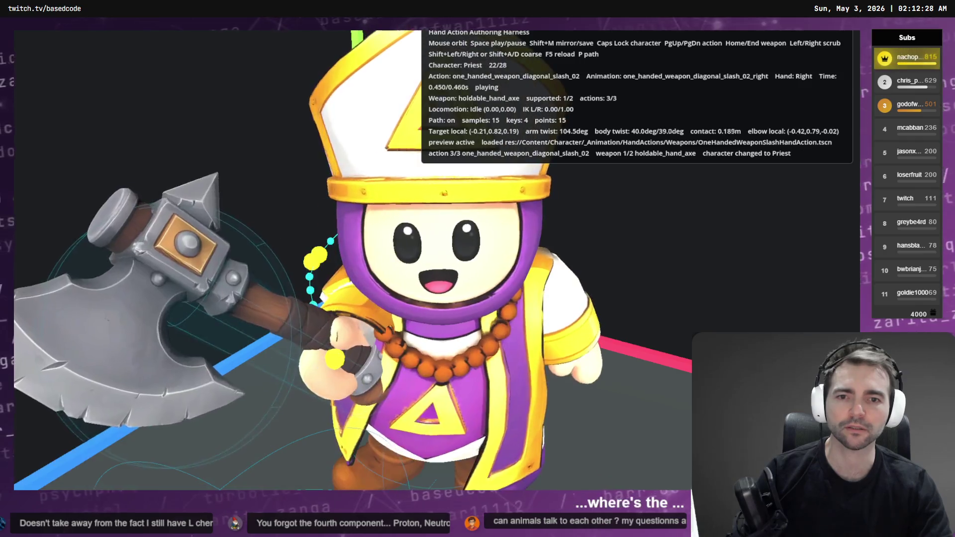
key("Caps_Lock")
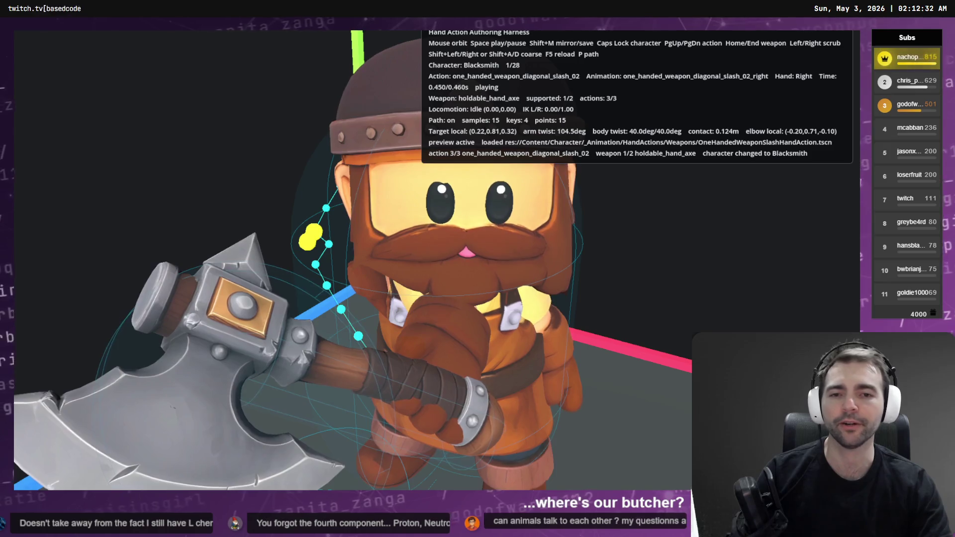
key("Caps_Lock")
key("Caps_Lock")
key("Caps_Lock")
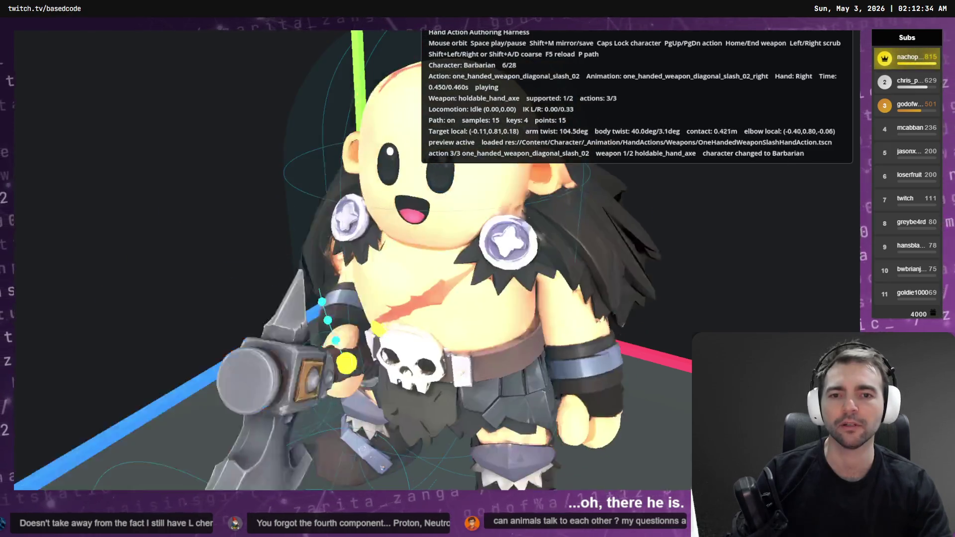
key("Caps_Lock")
key("Caps_Lock")
key("Caps_Lock")
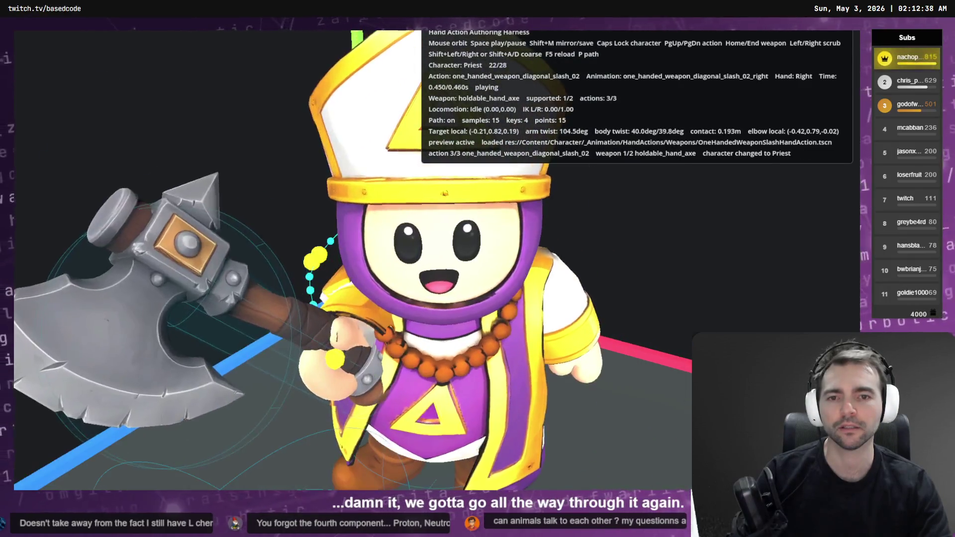
key("Caps_Lock")
key("Caps_Lock")
key("Caps_Lock")
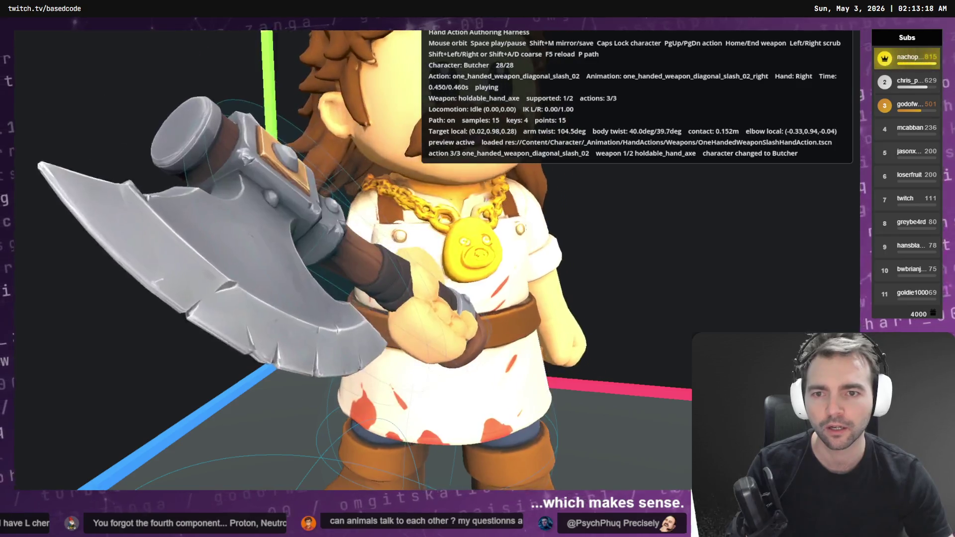
Pause the slash around 0.1–0.2 s and raise the ArmTwist key at 0.1 to 75.58.
key("space")
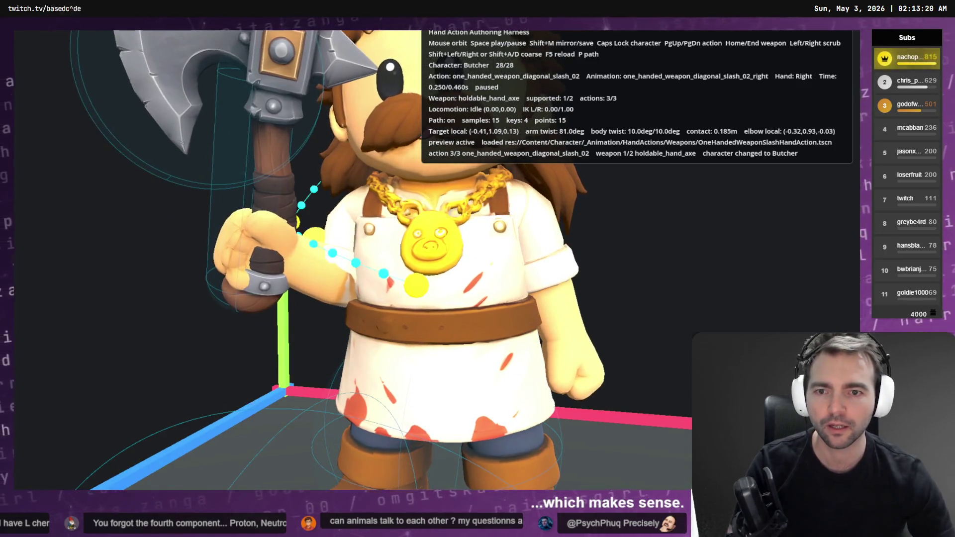
key("Left")
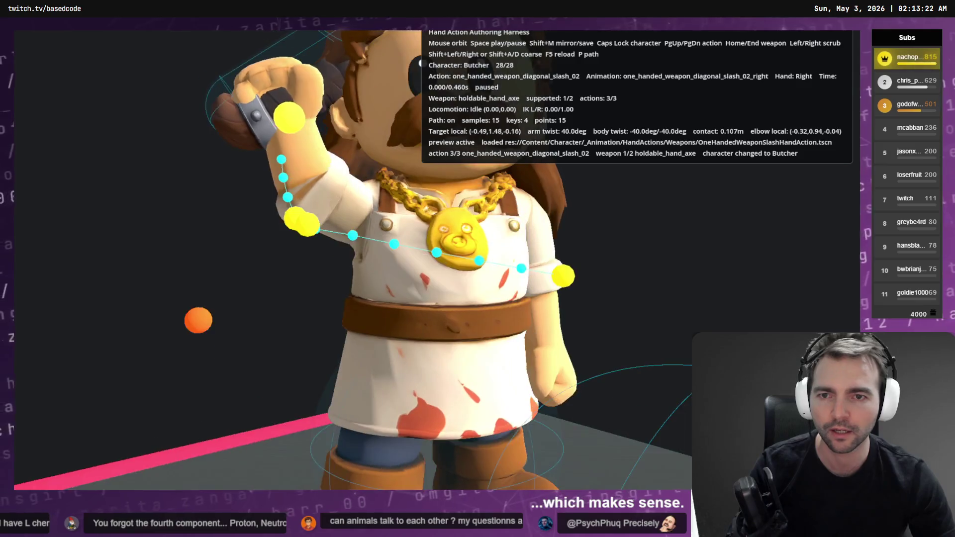
key("Right")
key("Right")
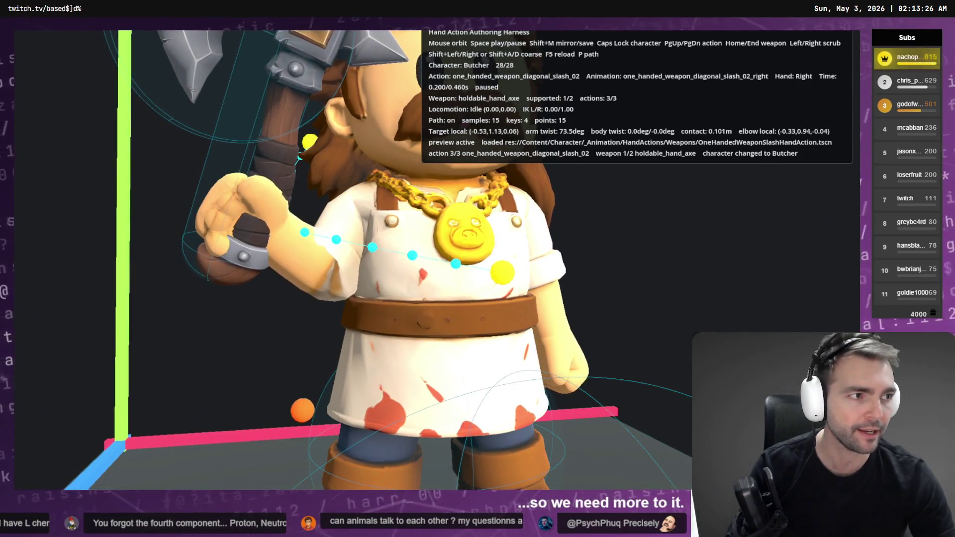
key("alt+Tab")
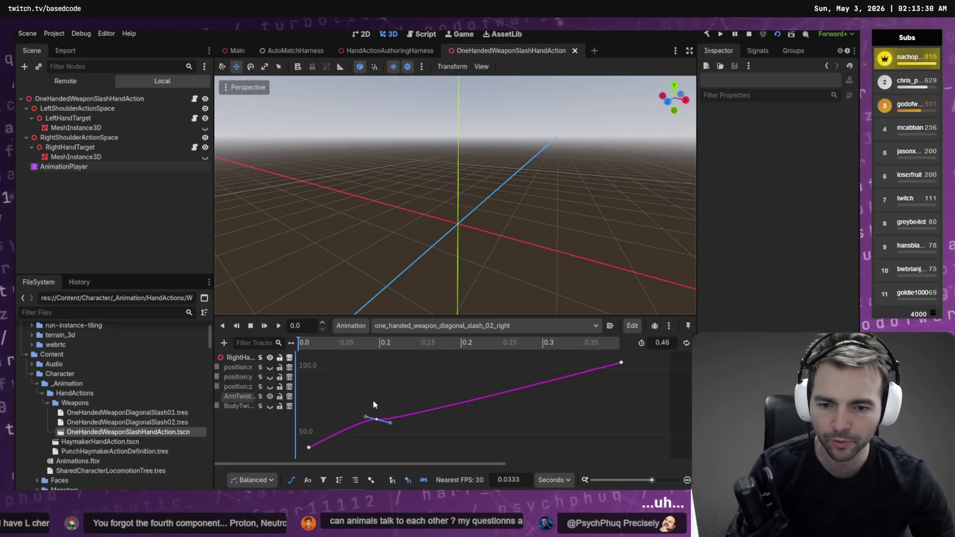
left_click(373, 421)
left_click_drag(373, 422, 377, 401)
Save the scene and scrub the reloaded slash from its start through the swing.
key("alt+Tab")
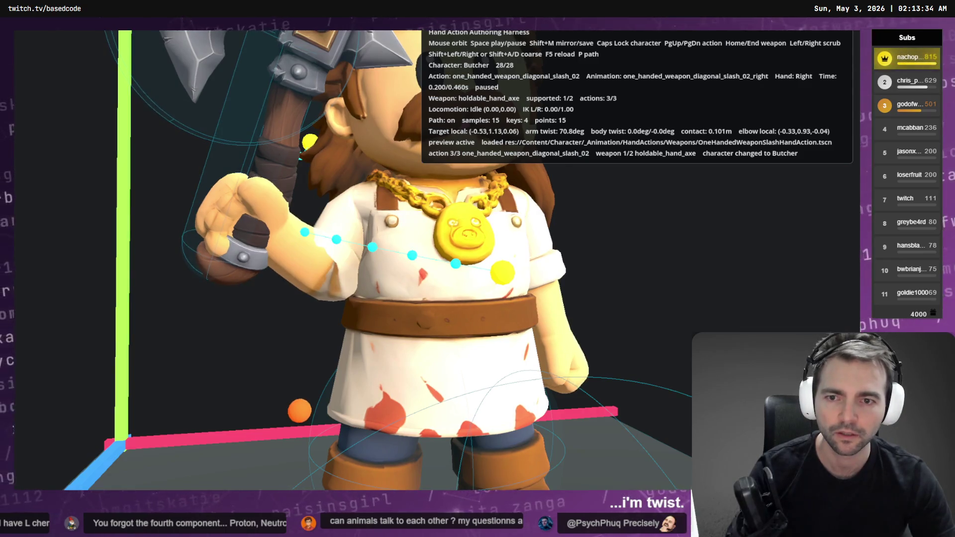
key("alt+Tab")
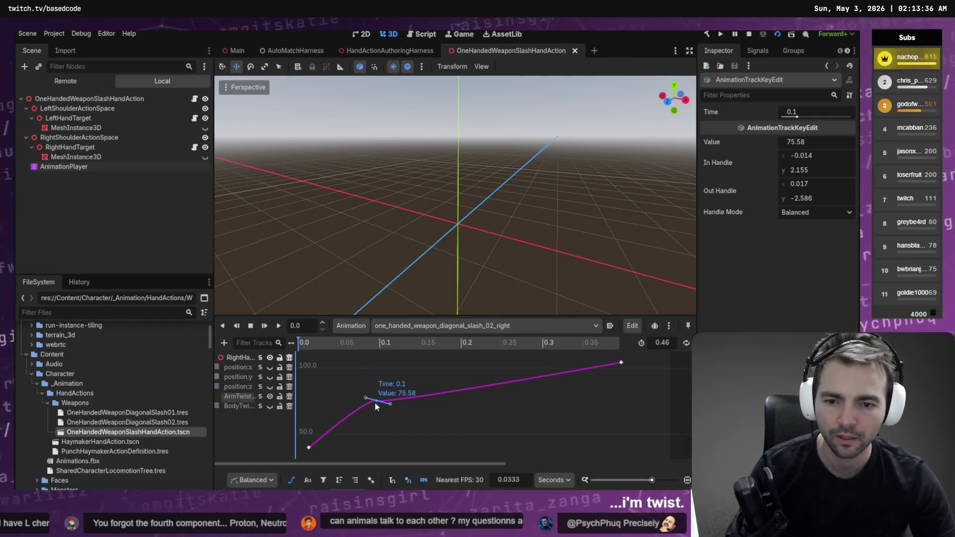
key("ctrl+s")
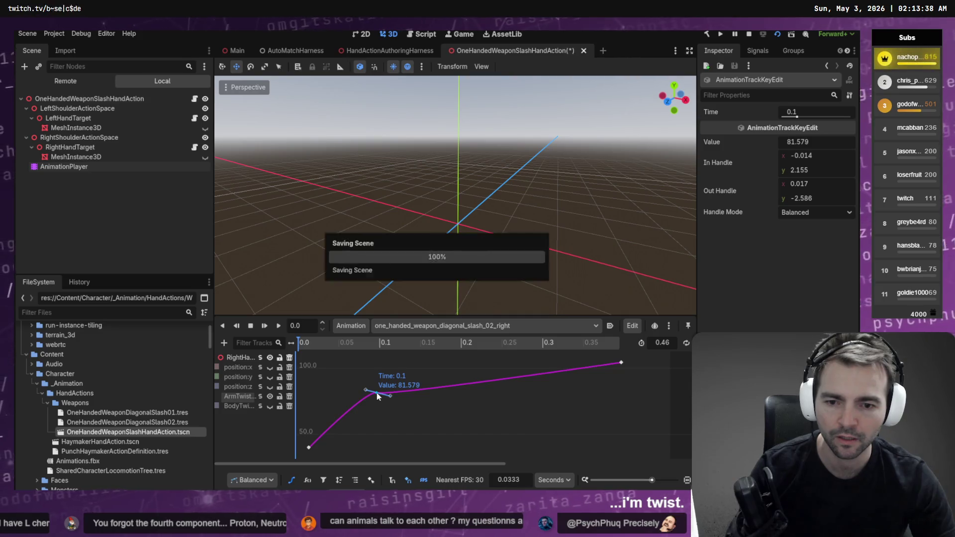
key("alt+Tab")
key("shift+Left")
key("Shift+Left")
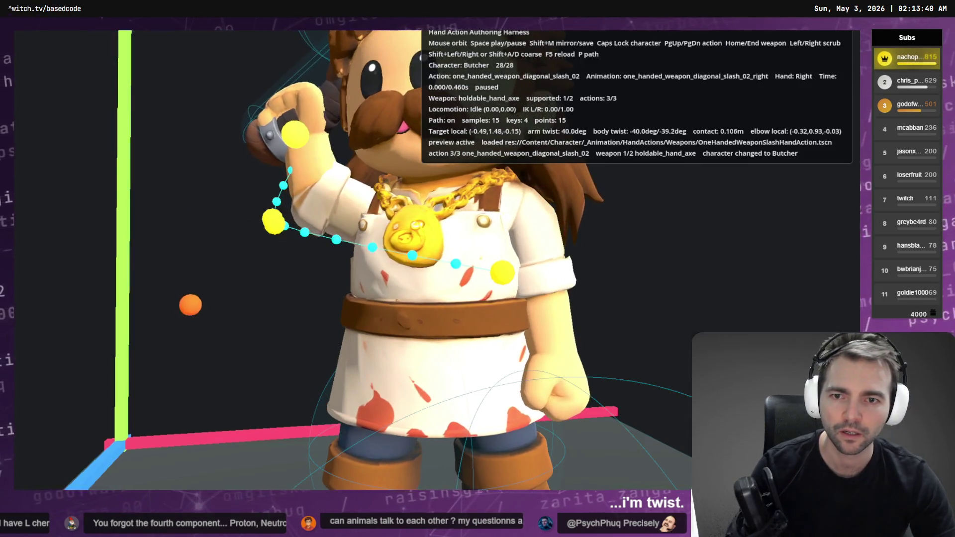
key("shift+Right")
key("shift+Right")
key("shift+Right")
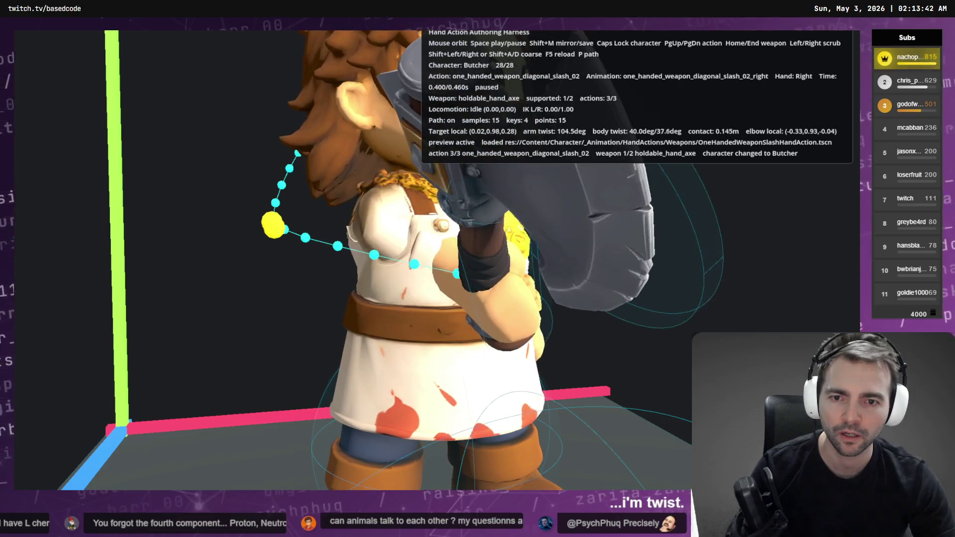
Insert a new arm-twist key at 0.2333 and check the updated slash.
key("alt+Tab")
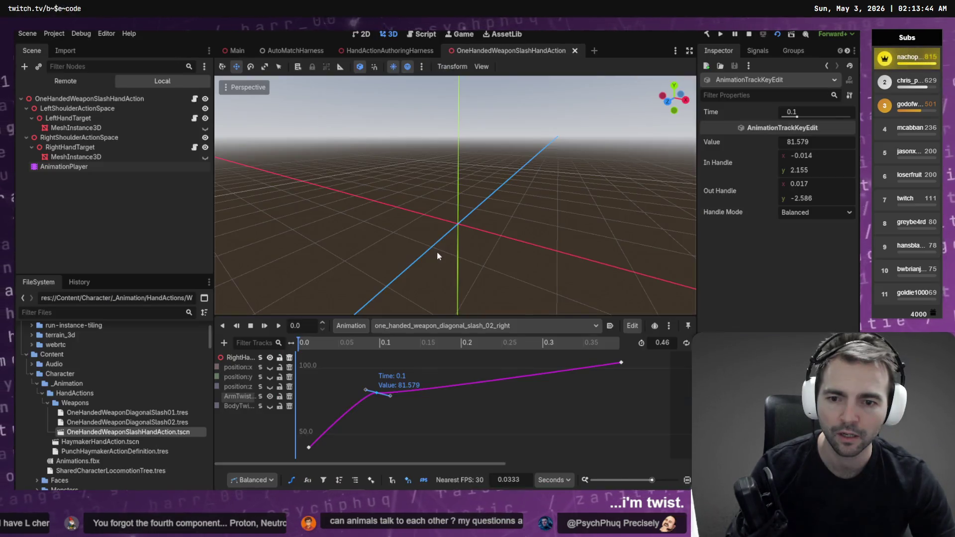
right_click(500, 385)
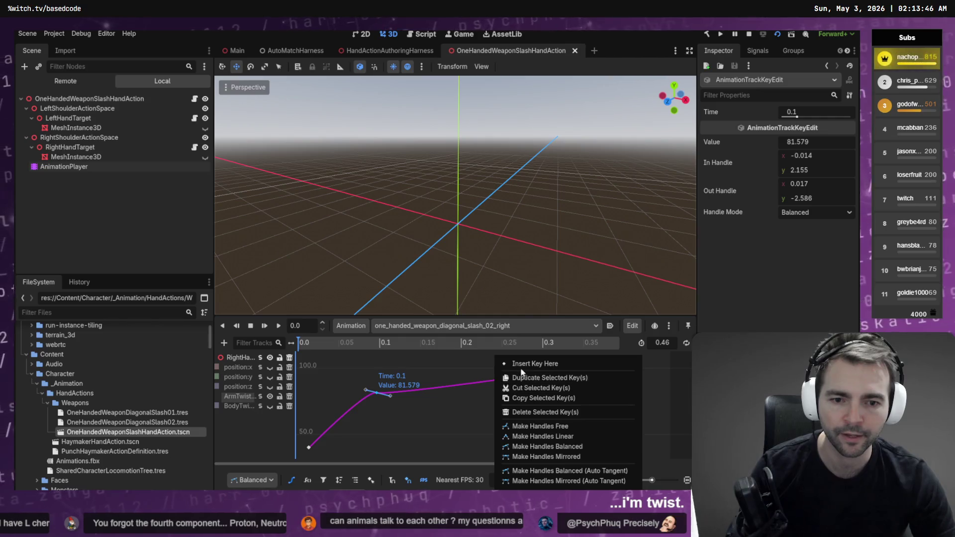
left_click(516, 375)
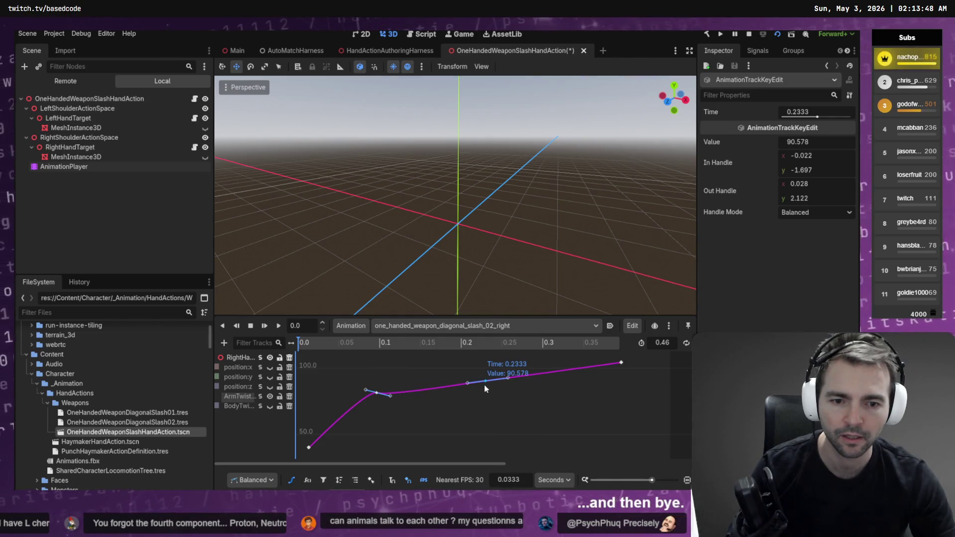
key("alt+Tab")
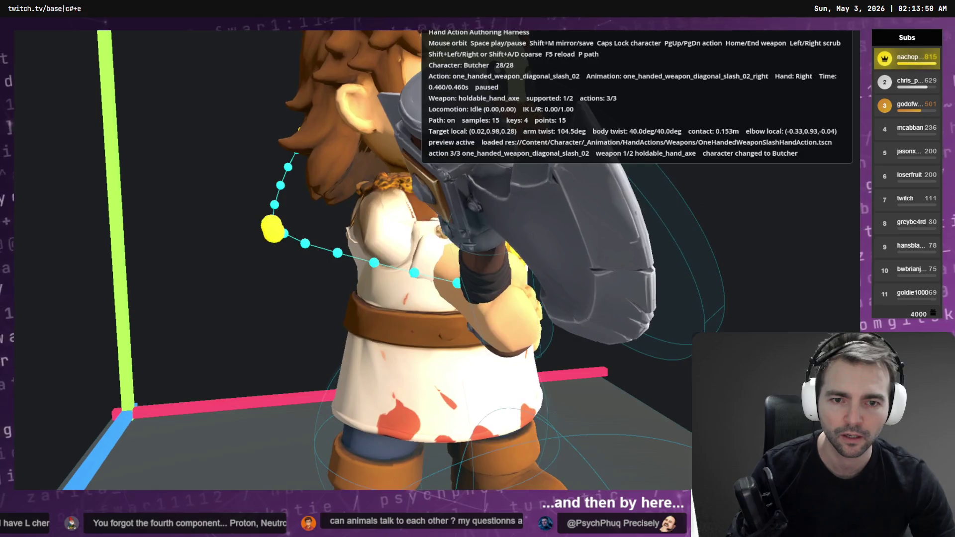
key("alt+Tab")
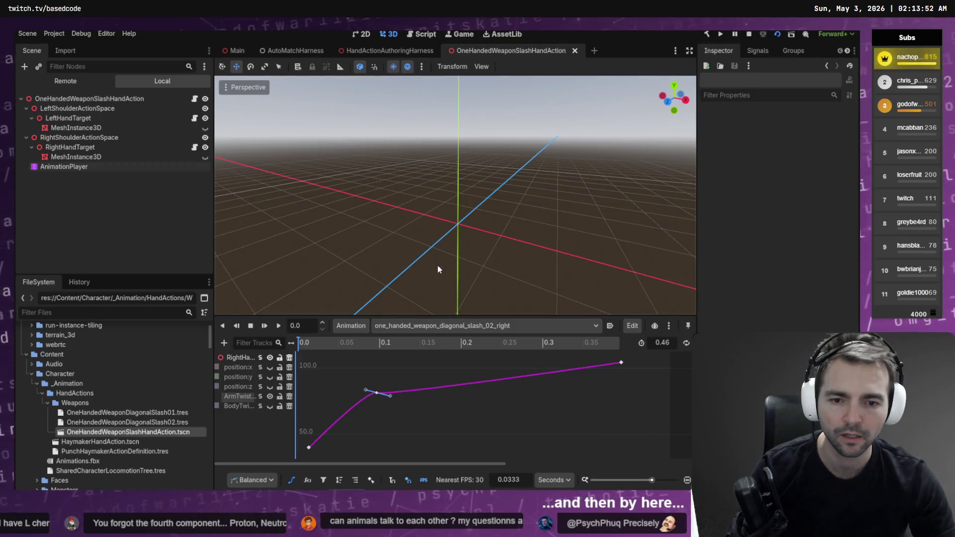
Check the last arm-twist key (about 141.9), replay the swing, then mirror-save the Left variant.
left_click(625, 372)
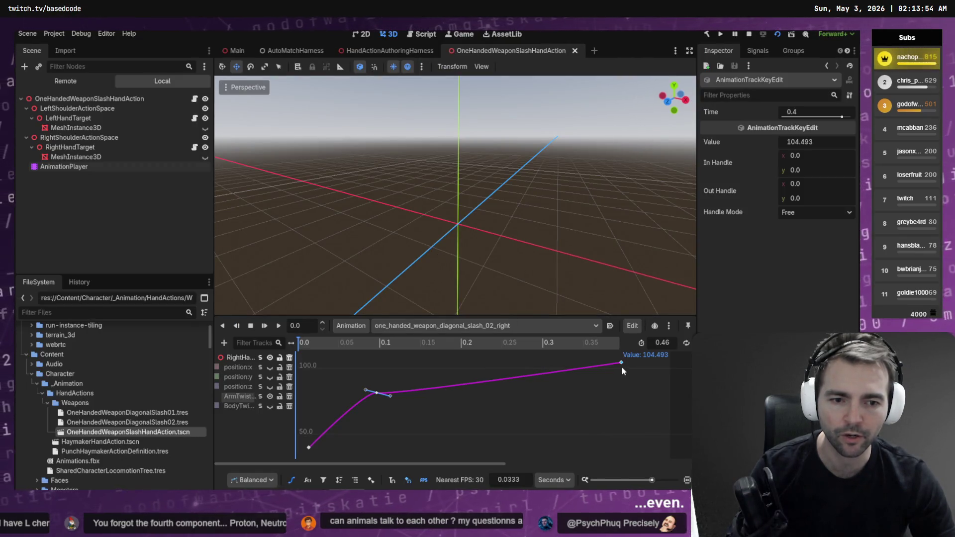
left_click(625, 386)
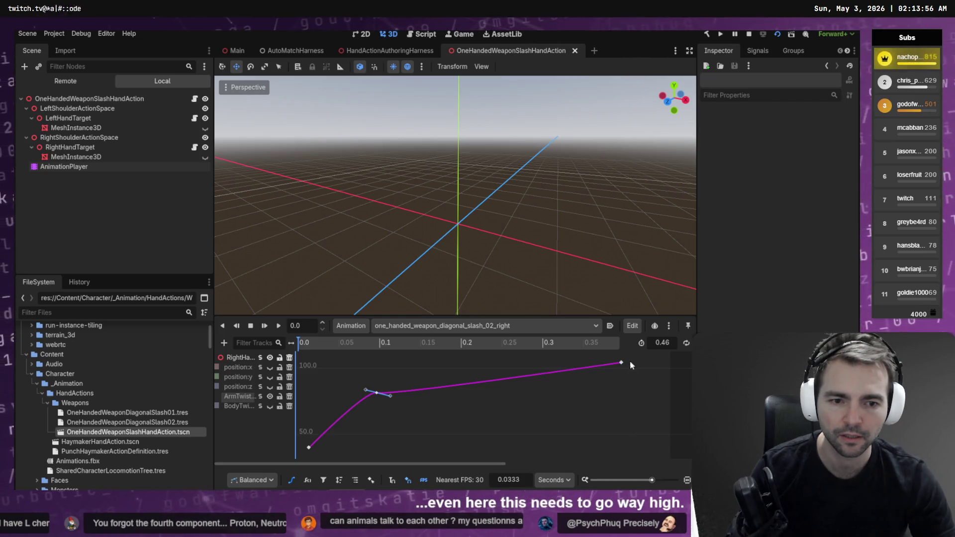
left_click(626, 369)
key("F5")
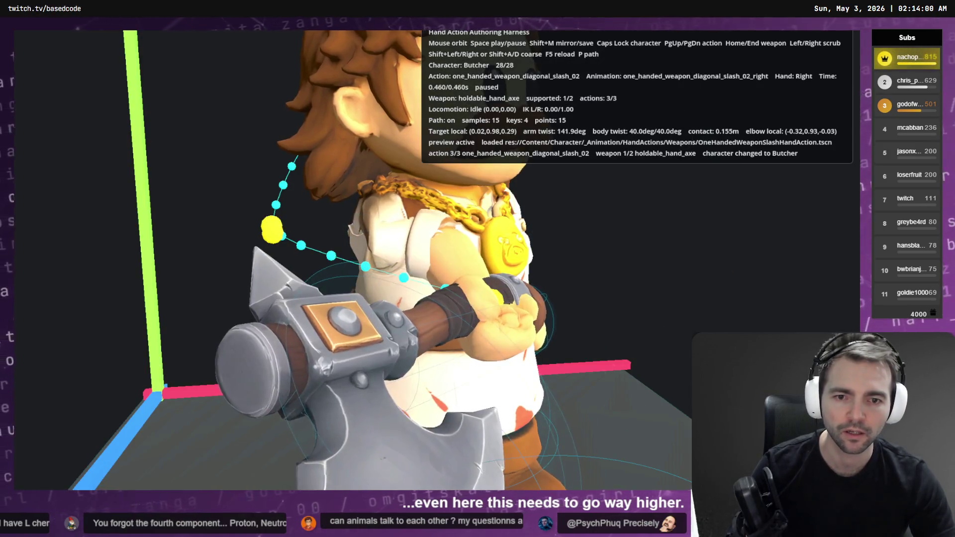
key("shift+Left")
key("shift+Left")
key("shift+Left")
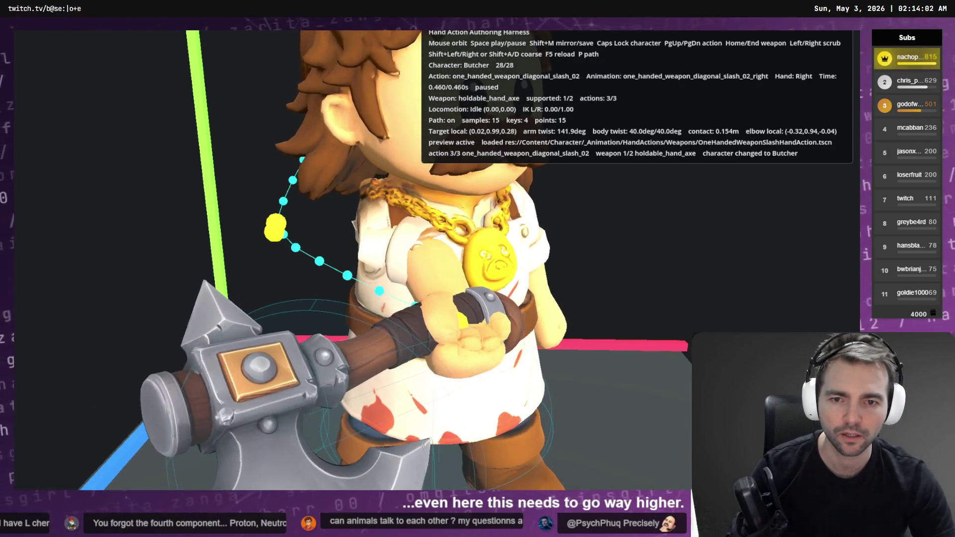
key("shift+Right")
key("shift+Right")
key("shift+Right")
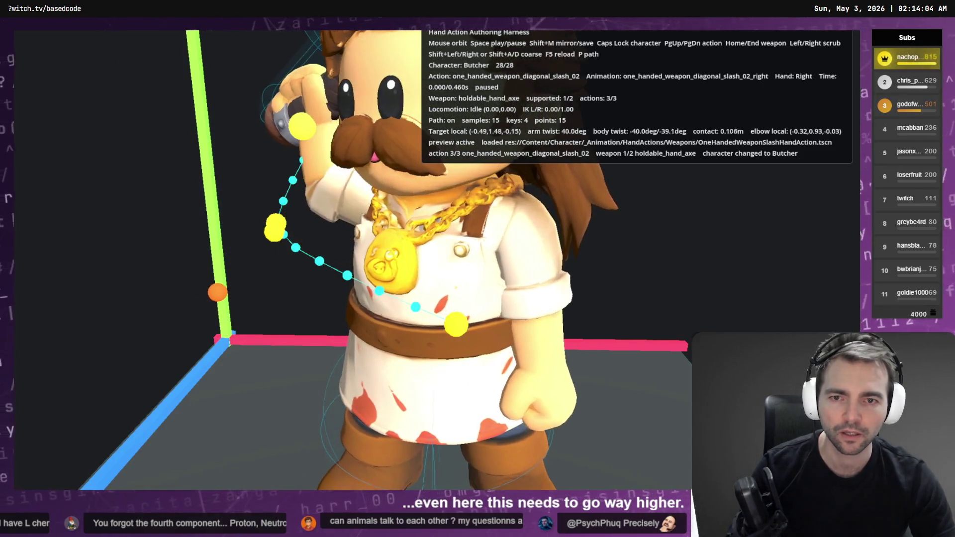
key("space")
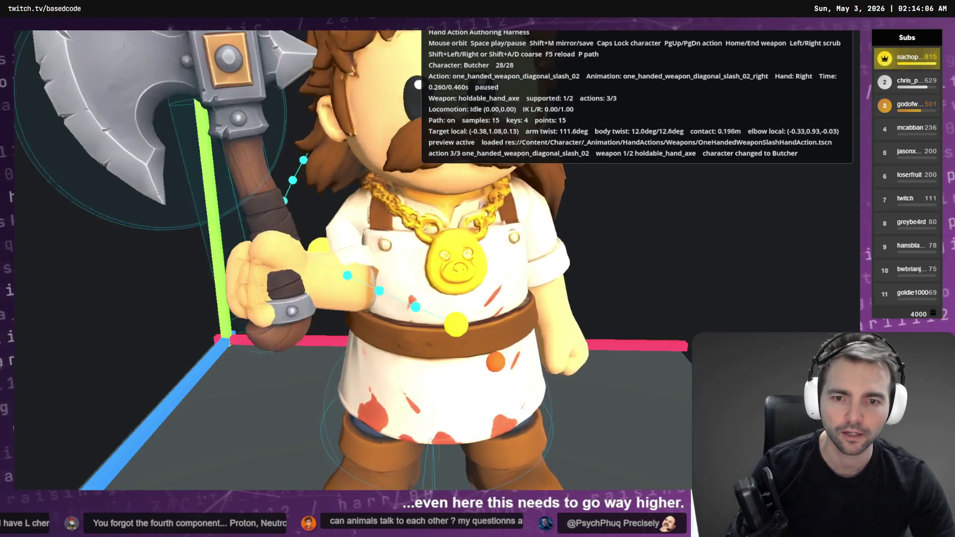
key("space")
key("space")
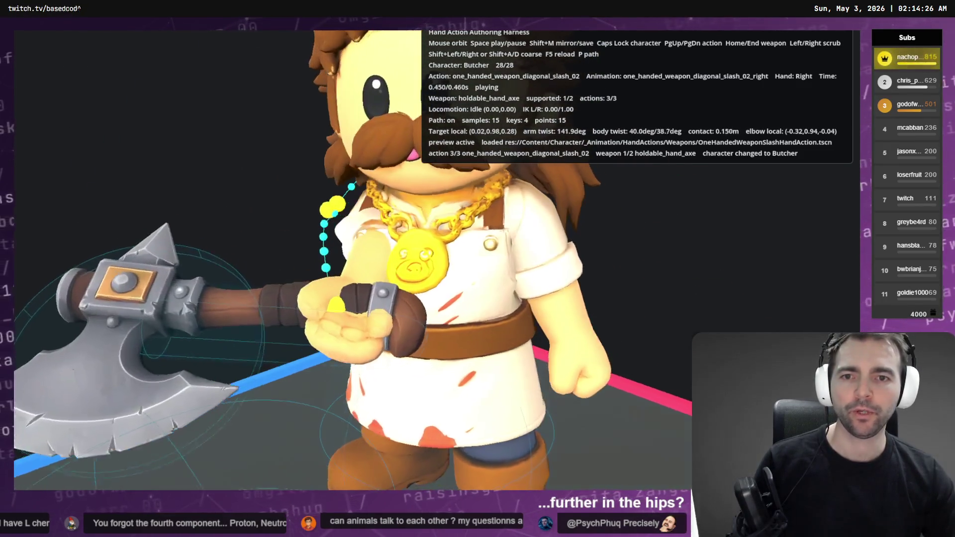
key("shift+m")
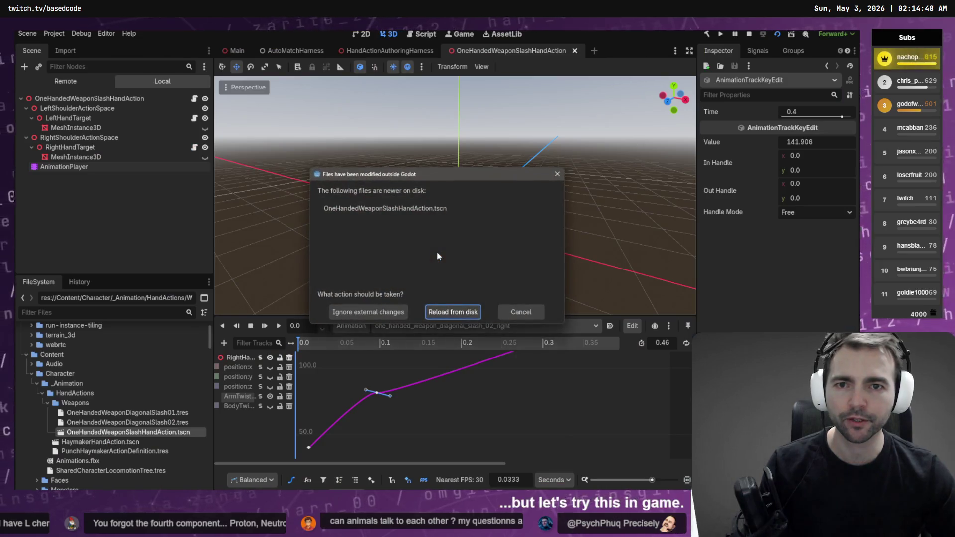
Reload the changed slash scene from disk, stop the harness and run the game.
left_click(453, 313)
key("F5")
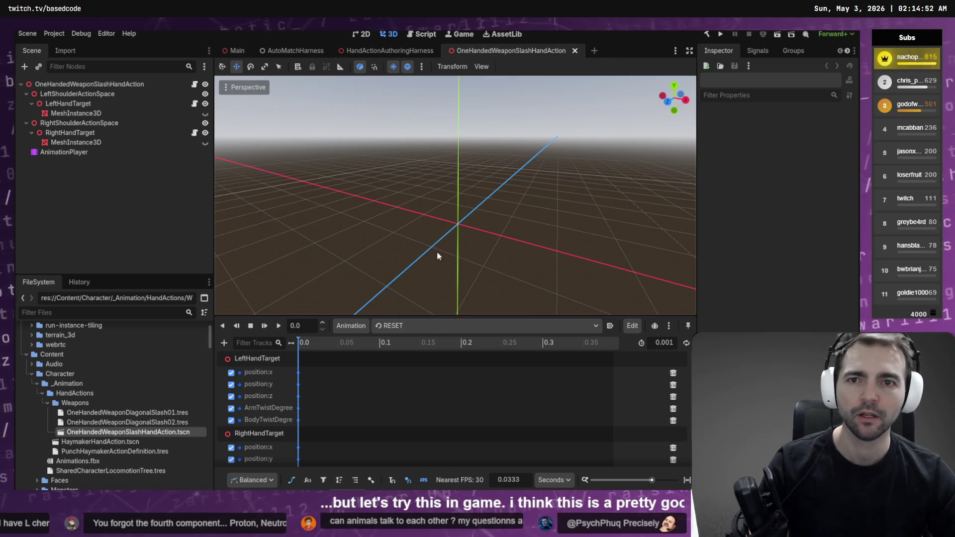
key("F5")
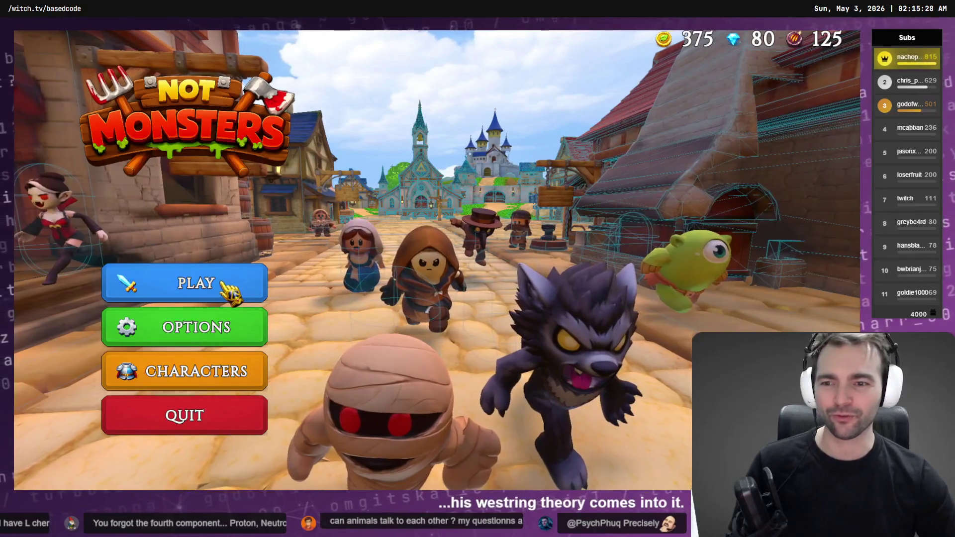
Browse the Vagabond, Artist and Butcher characters, then return to the main menu.
left_click(210, 370)
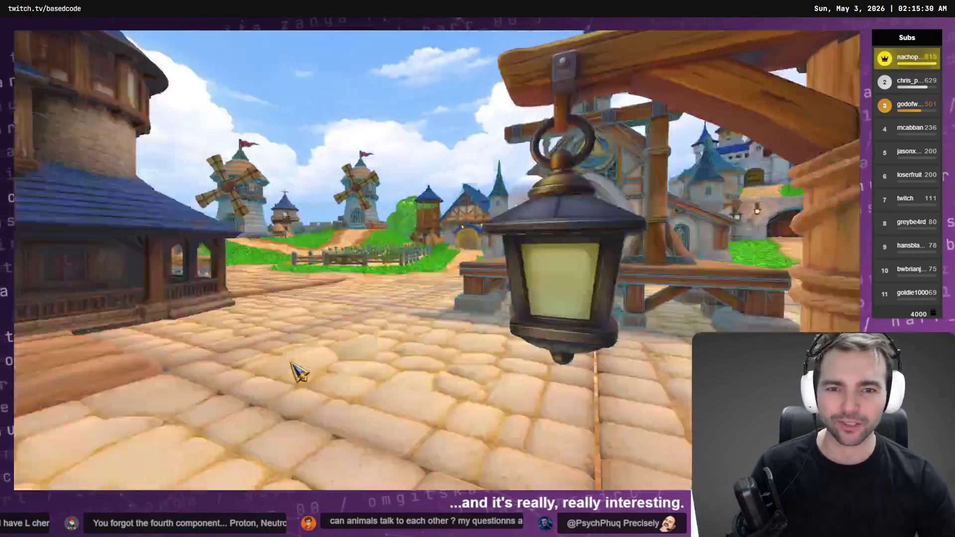
scroll(180, 186, "down", 3)
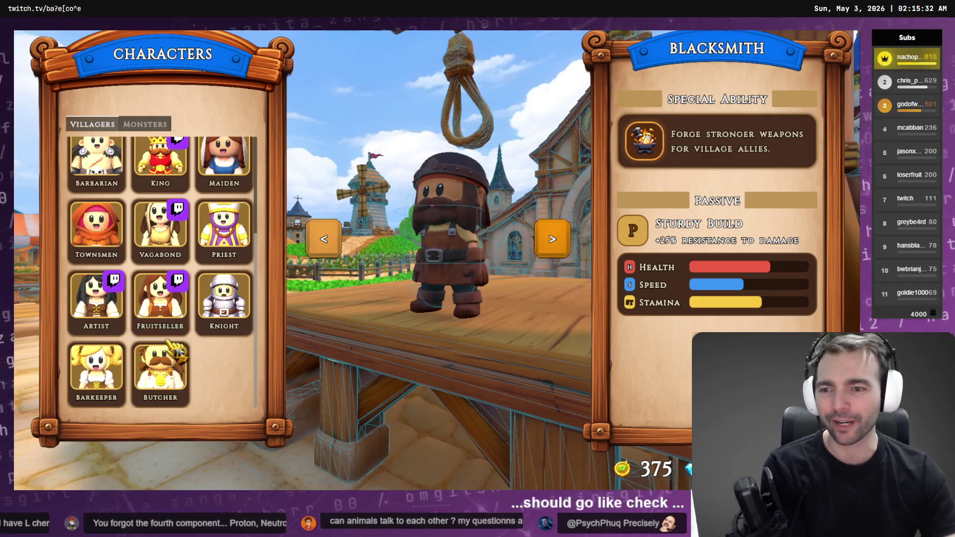
left_click(180, 239)
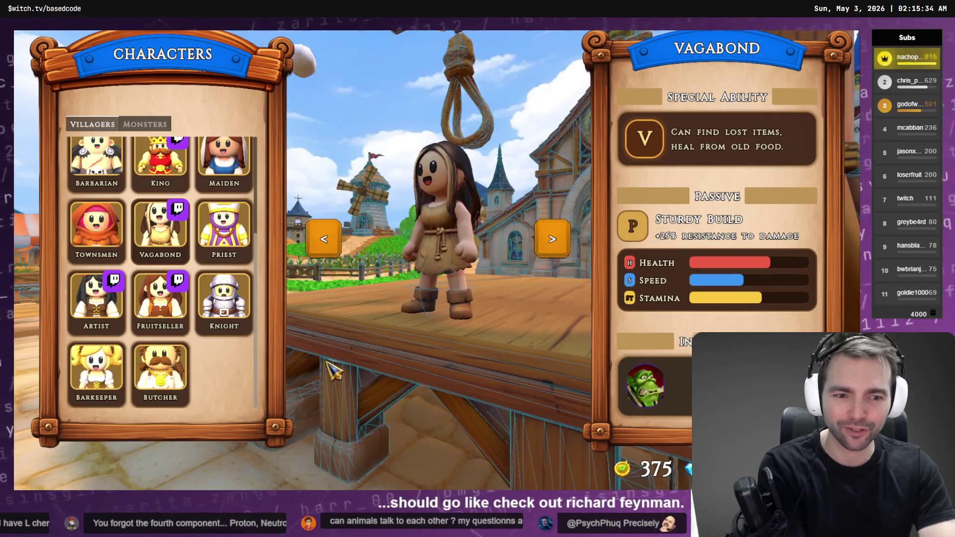
left_click(97, 299)
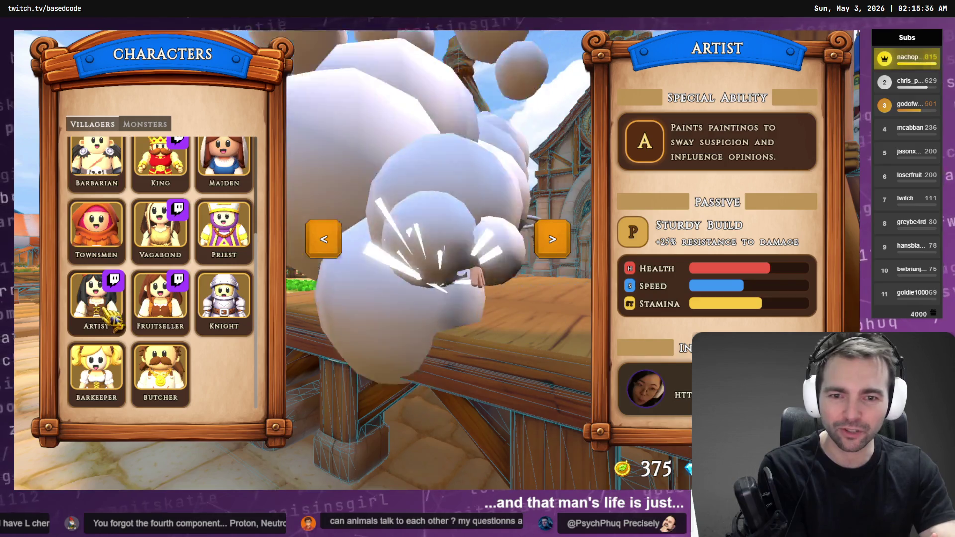
left_click(160, 373)
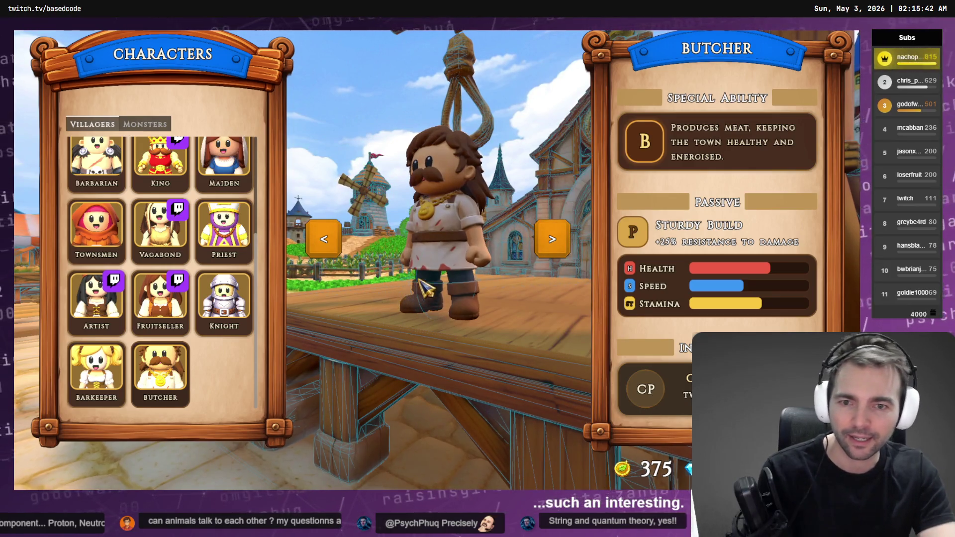
key("Escape")
left_click(244, 383)
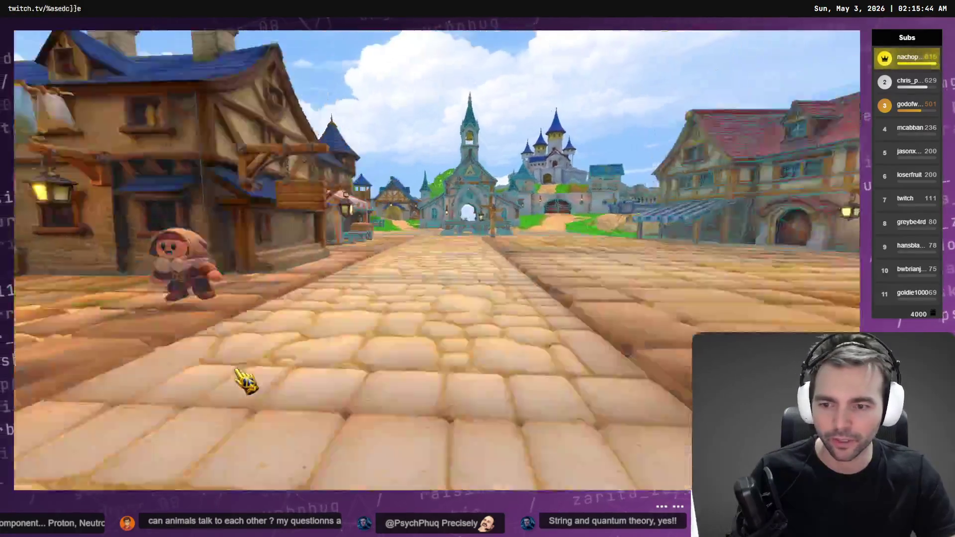
key("Escape")
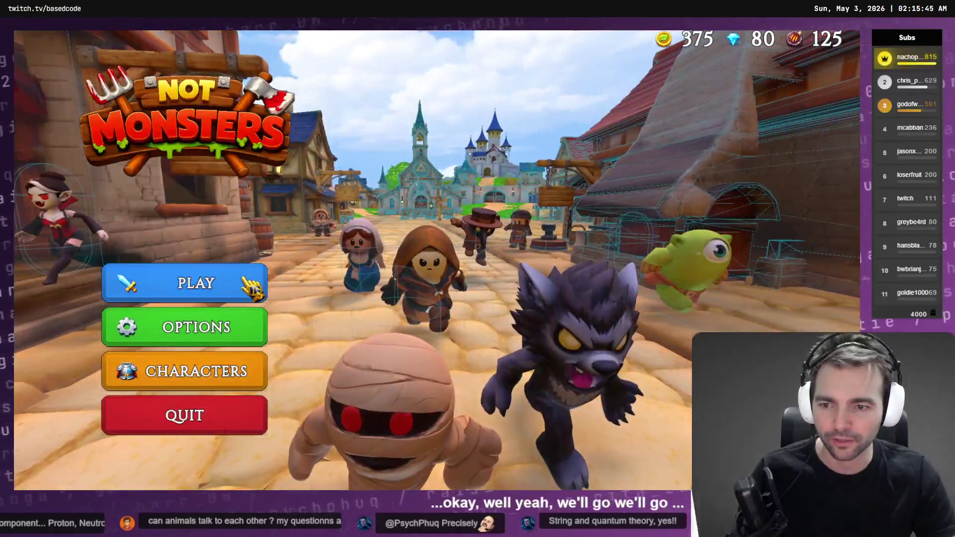
Host a 4-player online room and pick the Butcher to play.
left_click(253, 286)
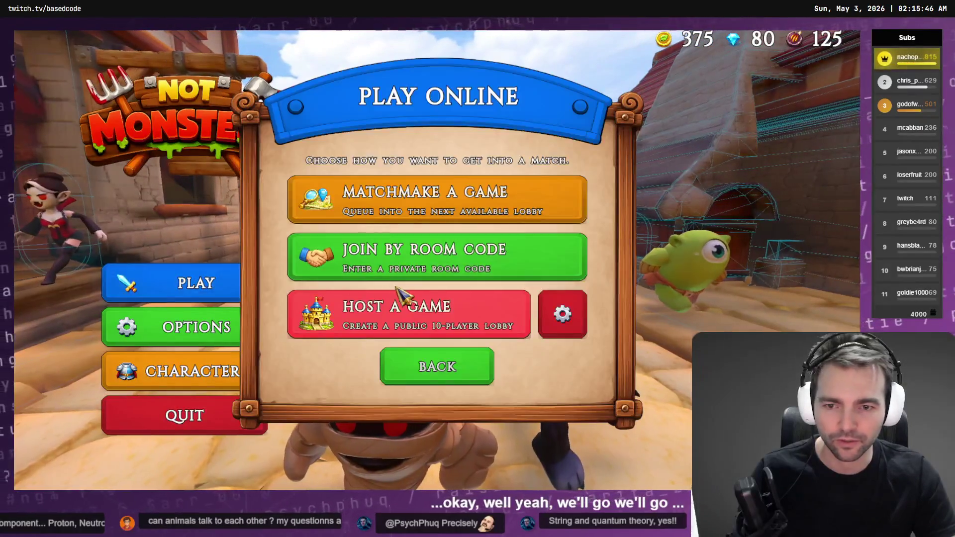
left_click(571, 320)
left_click_drag(447, 308, 275, 309)
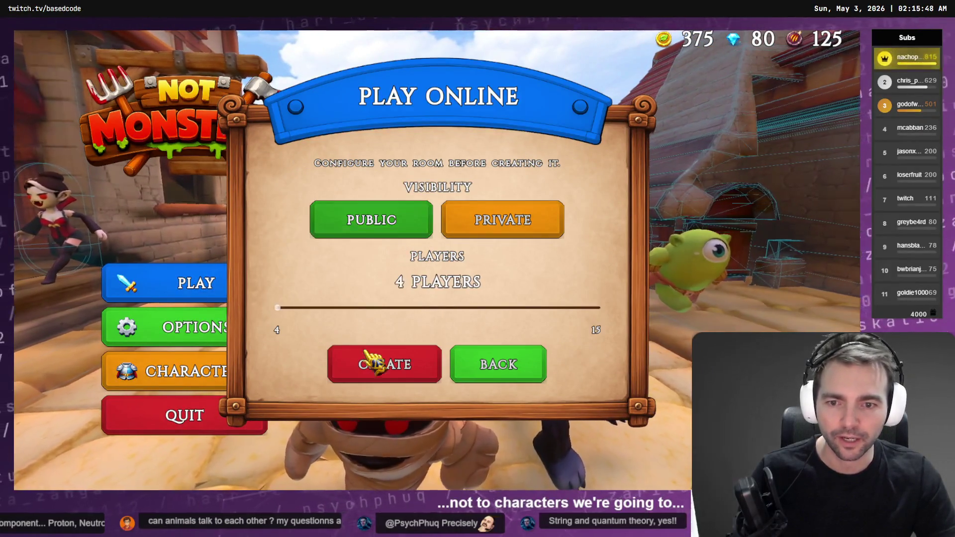
left_click(380, 363)
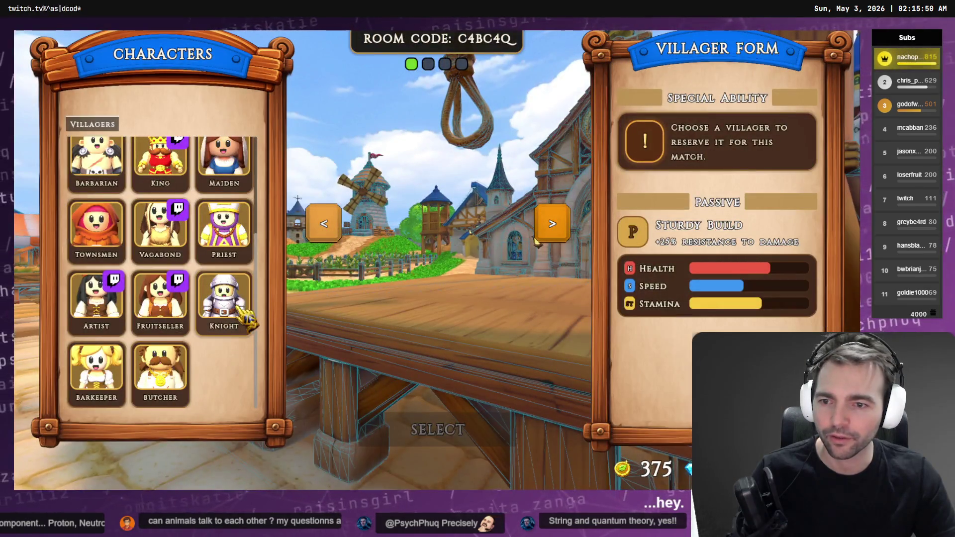
left_click(455, 425)
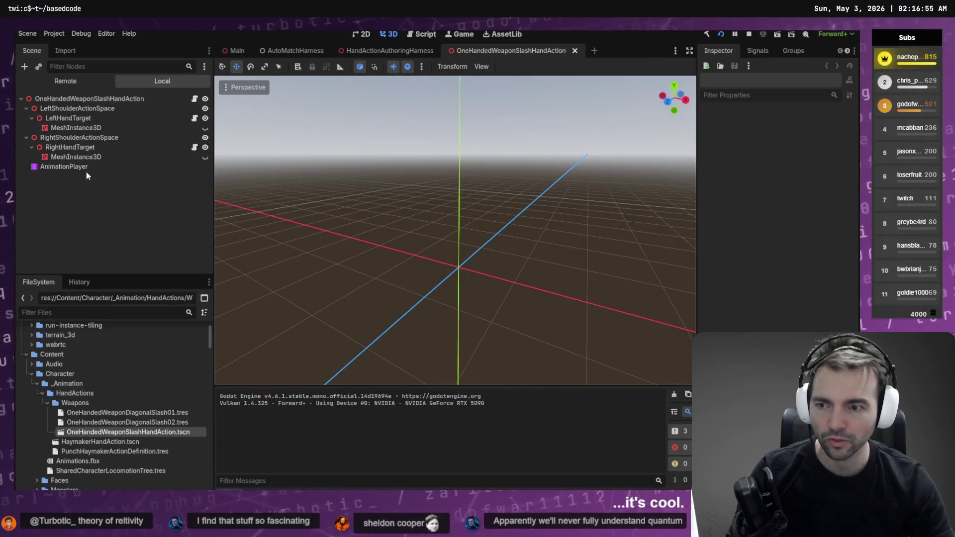
Load one_handed_weapon_diagonal_slash_02_right in the AnimationPlayer and screenshot its name.
left_click(86, 168)
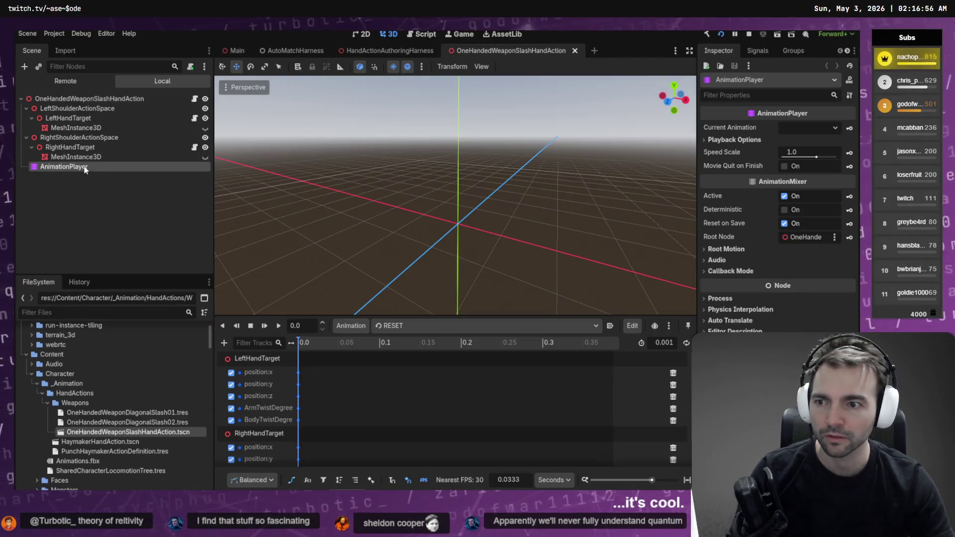
left_click(470, 327)
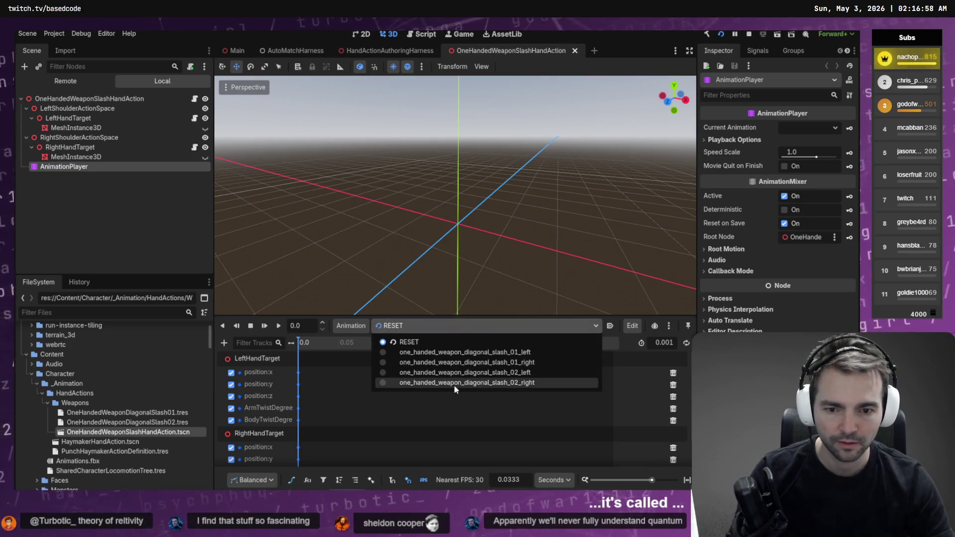
left_click(458, 384)
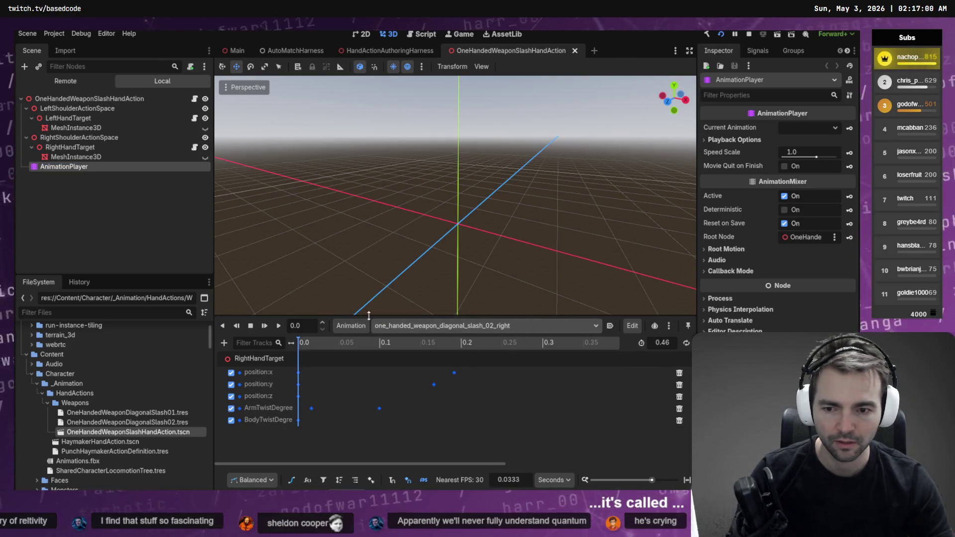
key("super+shift+s")
left_click_drag(372, 320, 525, 342)
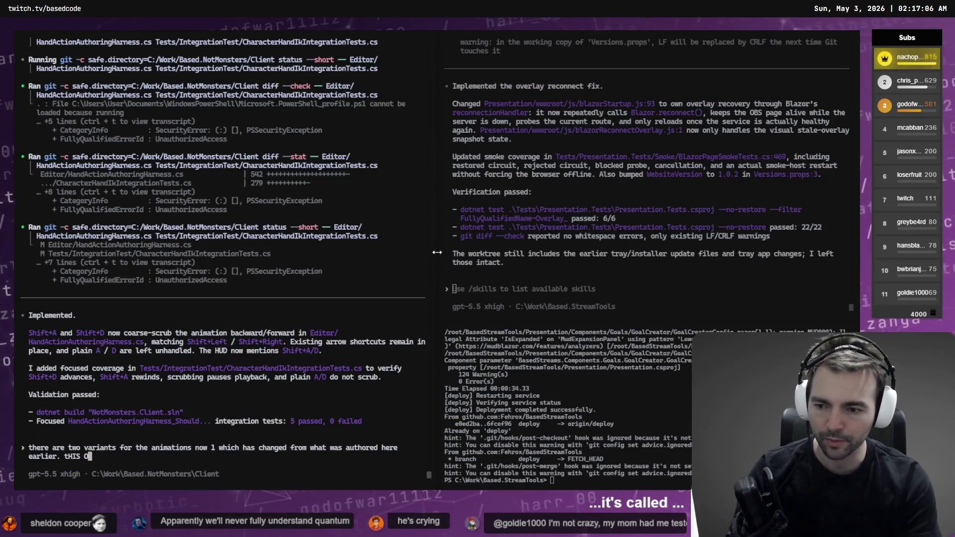
Begin the Codex prompt with 'This' and start voice dictation.
type("This ")
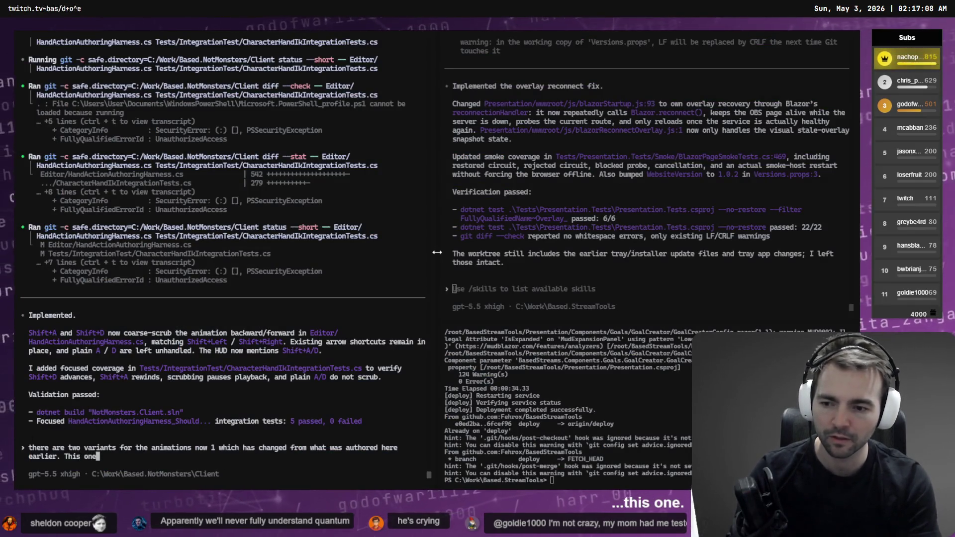
type(" \\")
key("Return")
type("\\")
key("Return")
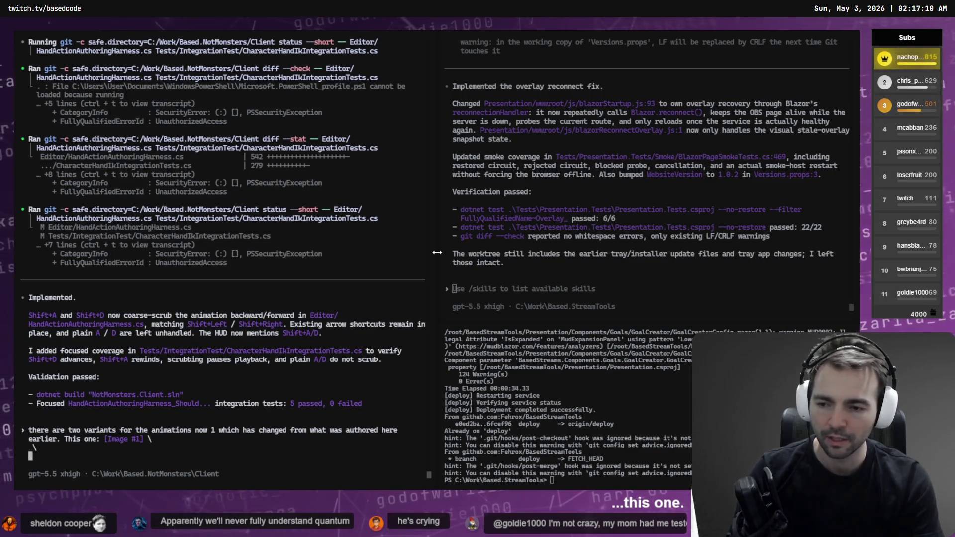
key("super+h")
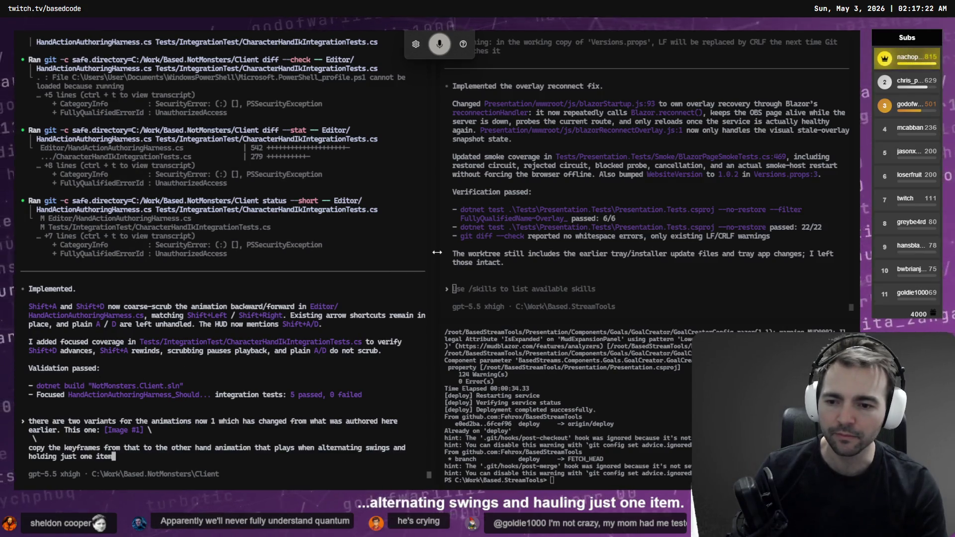
Swing the held weapon in the running game to test the slash.
key("alt+Tab")
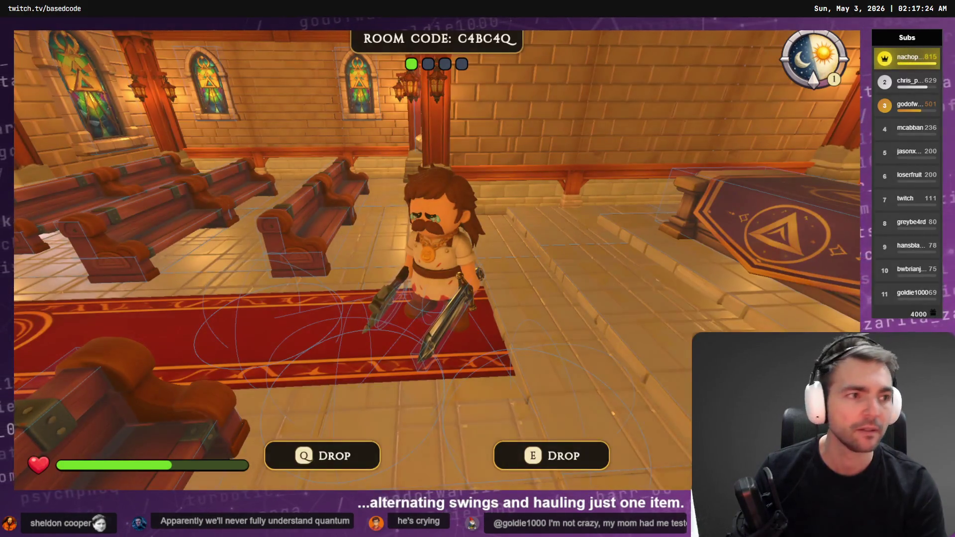
key("alt+Tab")
key("alt+Tab")
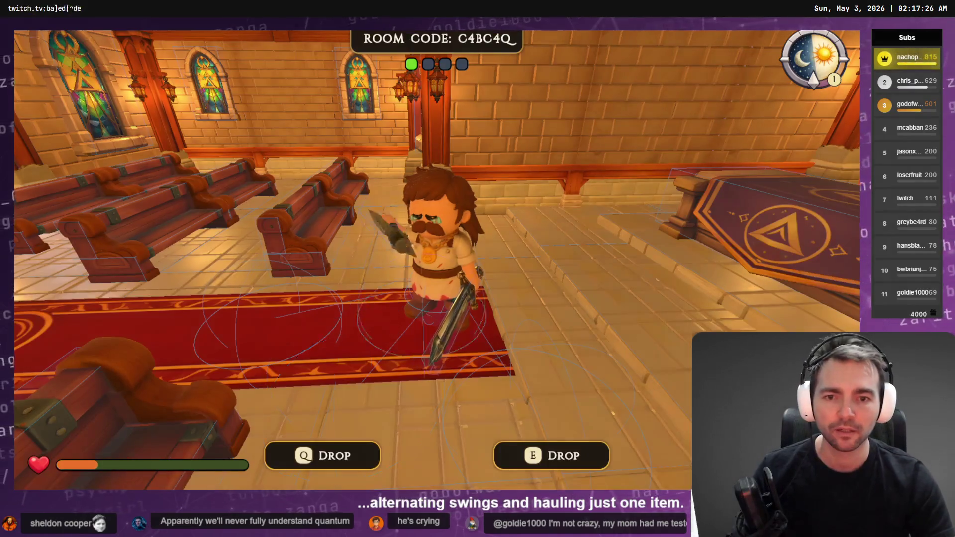
left_click(437, 252)
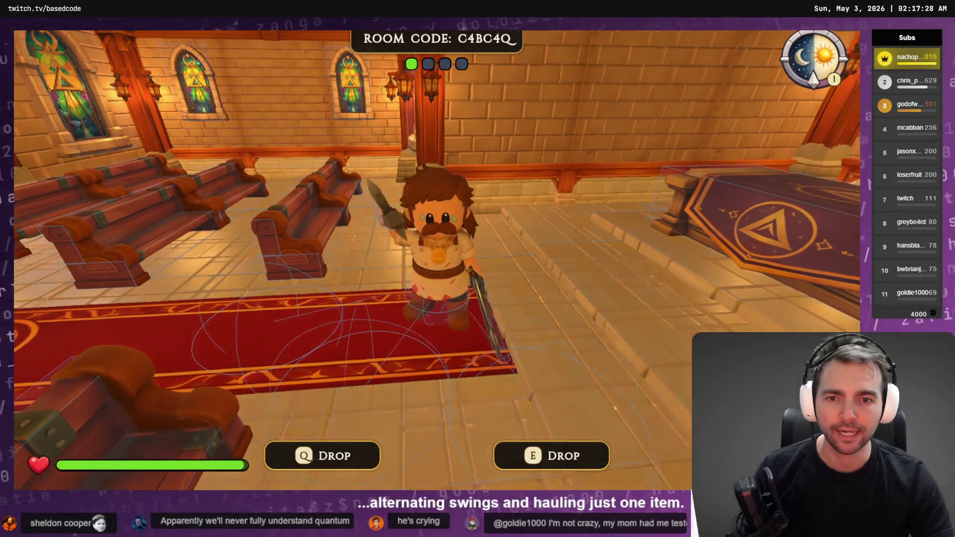
Screenshot the Godot animation list and resume dictating the copy-keyframes request.
key("alt+Tab")
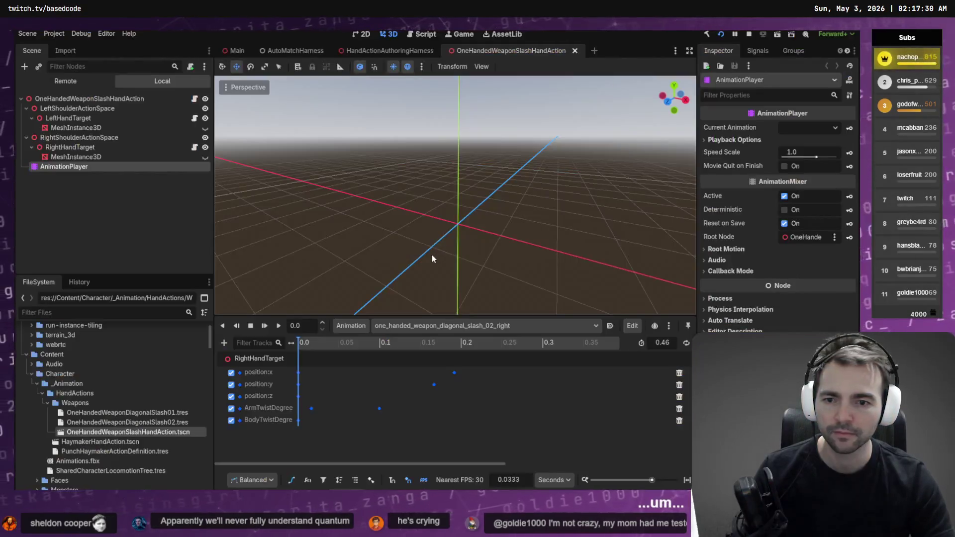
left_click(473, 330)
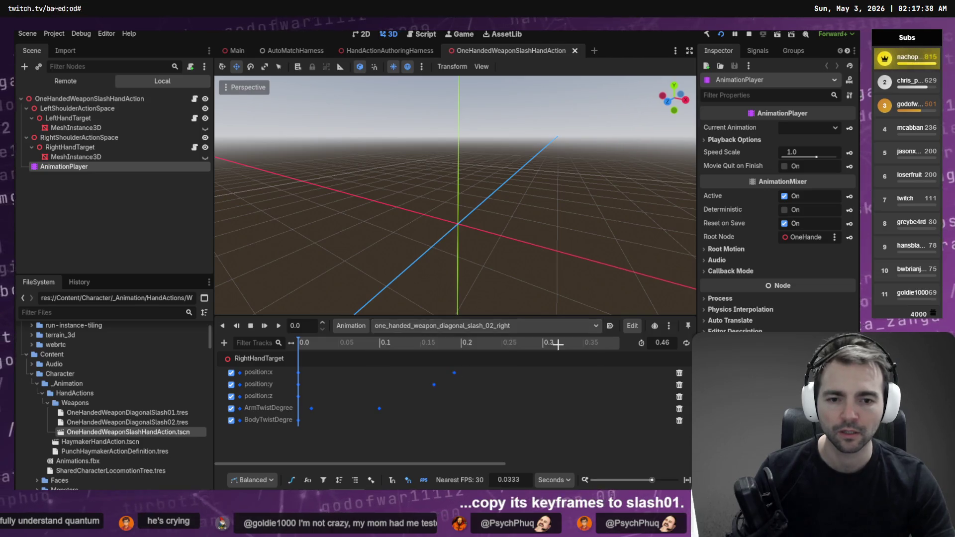
key("Print")
mouse_move(546, 348)
left_mouse_down()
mouse_move(410, 382)
mouse_move(393, 377)
left_mouse_up()
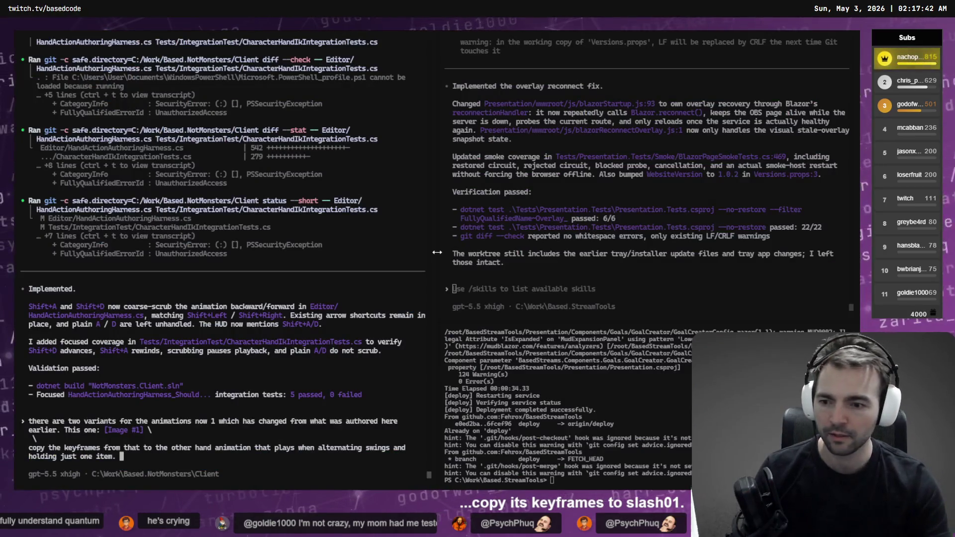
key("super+h")
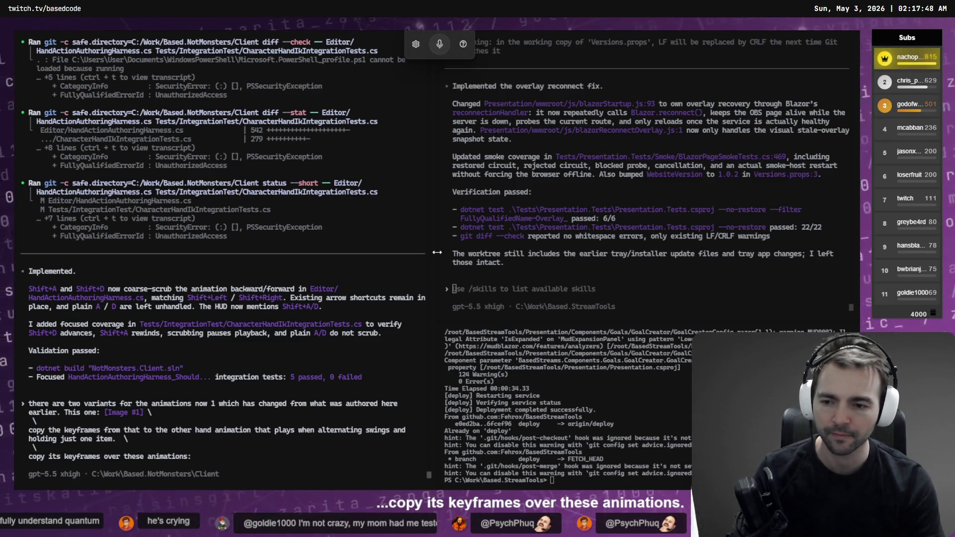
Attach the second screenshot and send the keyframe-copy request to Codex.
key("ctrl+v")
key("Return")
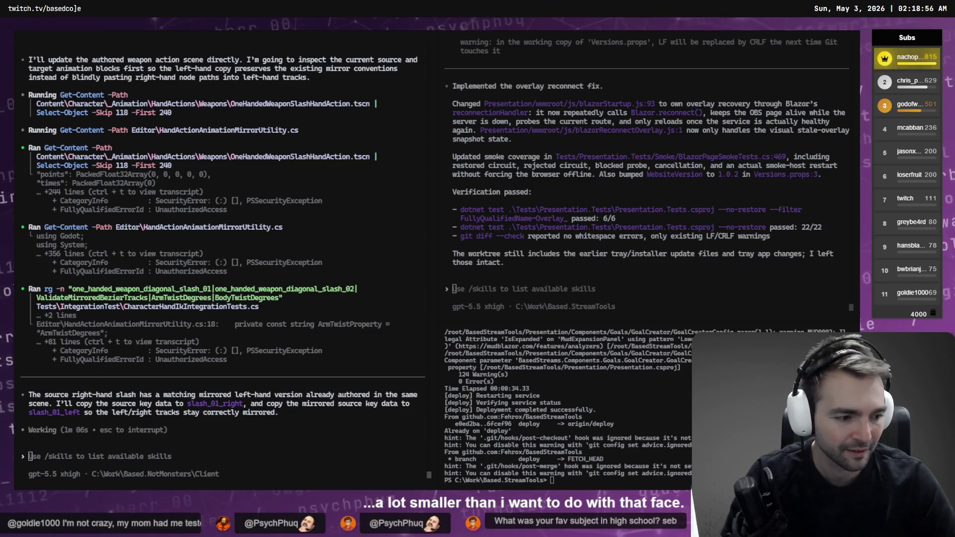
key("alt+Tab")
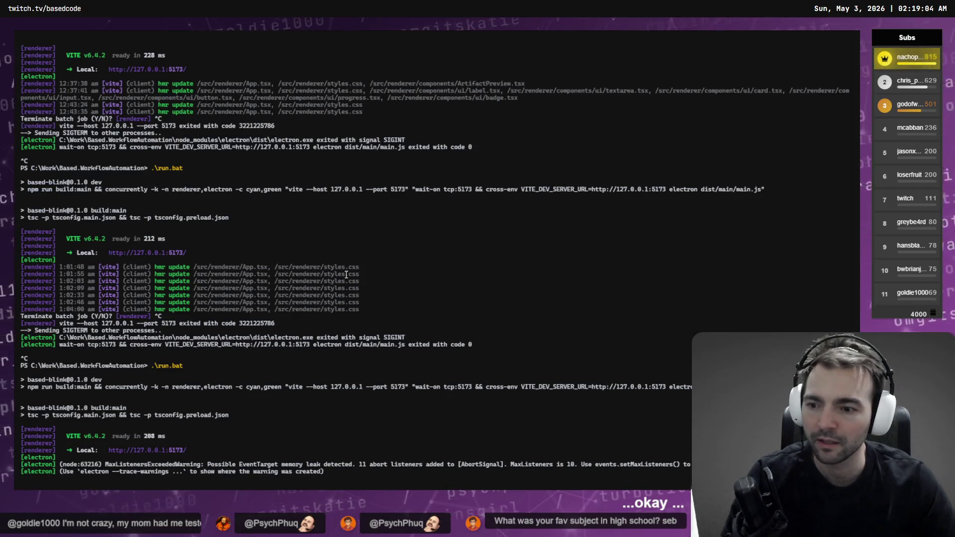
Stop the BLINK dev server and relaunch it with run.bat.
key("ctrl+c")
key("ctrl+c")
key("Up")
key("Return")
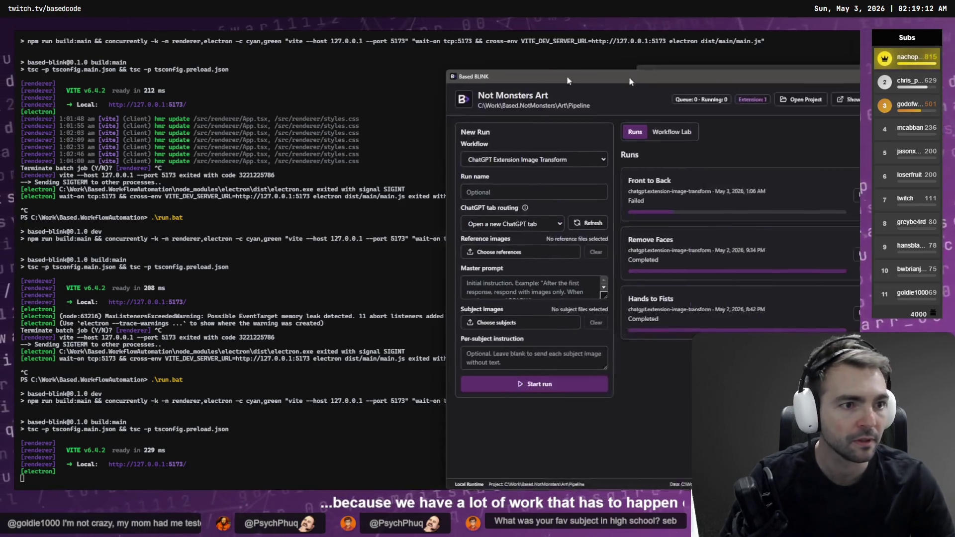
Move the BLINK window left and review the failed Front to Back run's details.
left_click_drag(640, 70, 355, 55)
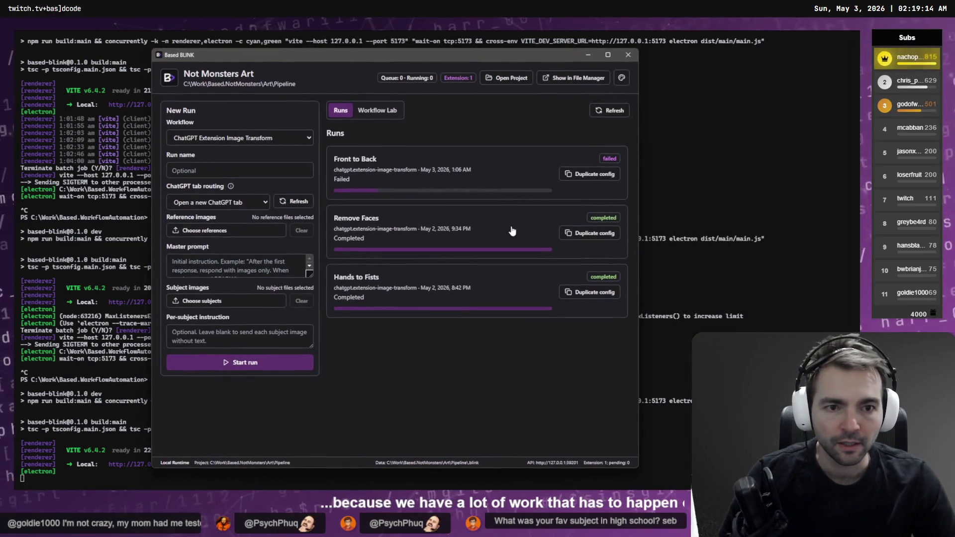
left_click(468, 175)
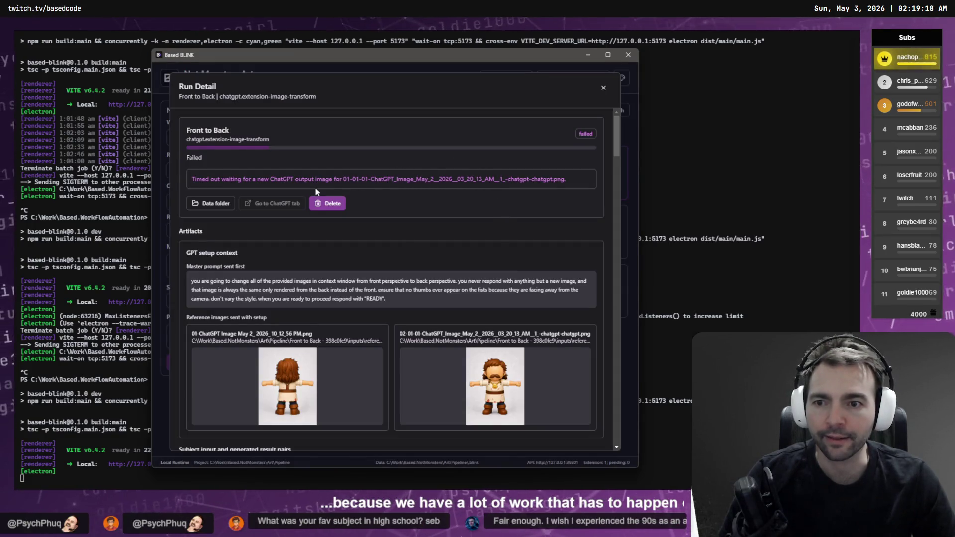
left_click(603, 88)
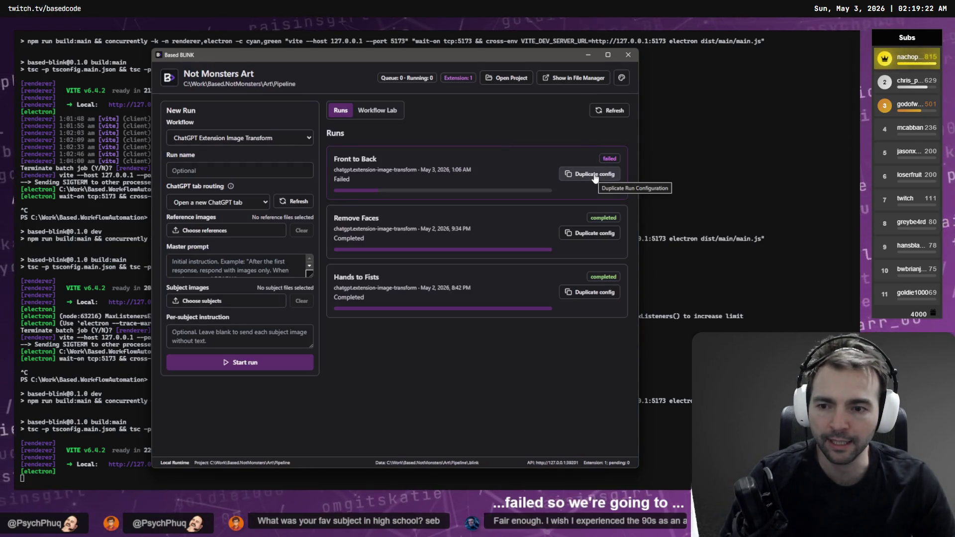
Duplicate the Front to Back configuration, start it, then cancel and delete that run.
left_click(595, 177)
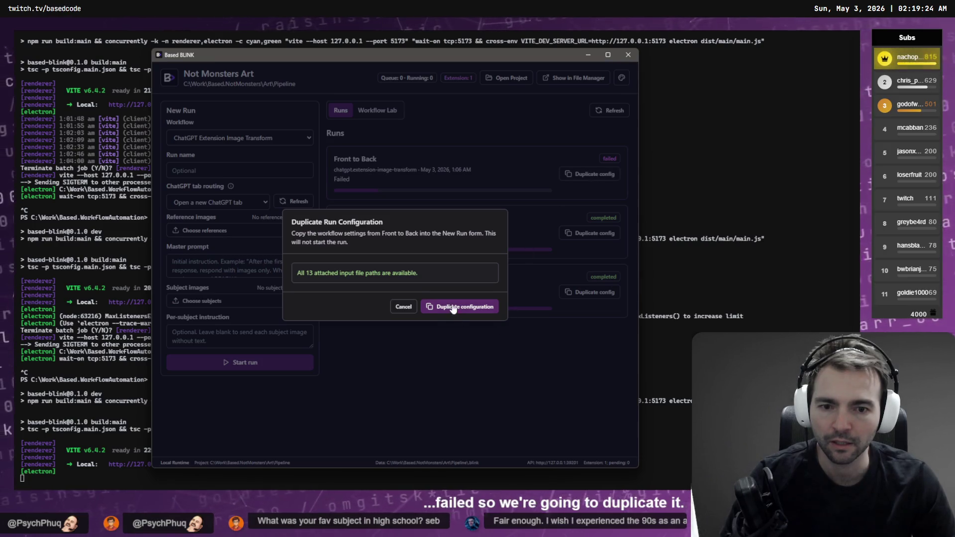
left_click(453, 307)
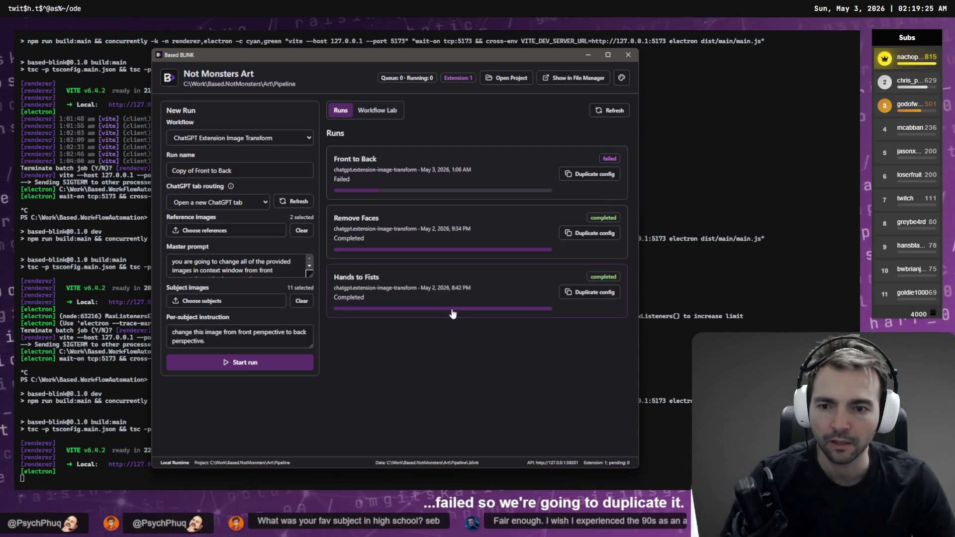
left_click(249, 365)
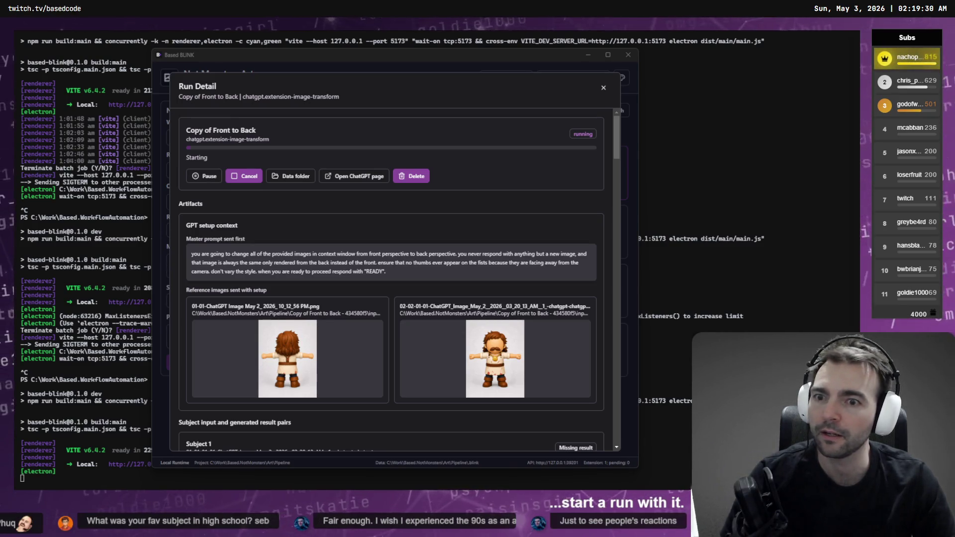
left_click(243, 176)
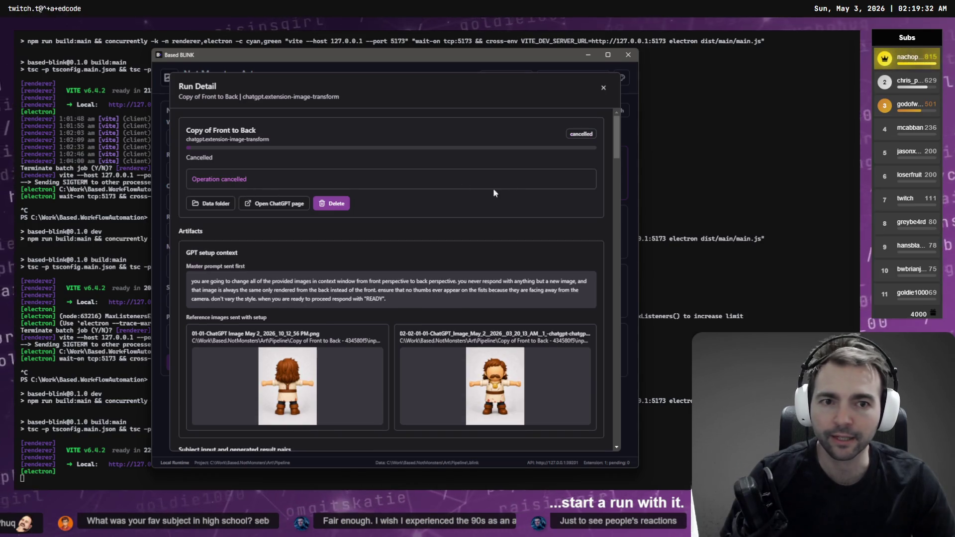
left_click(342, 206)
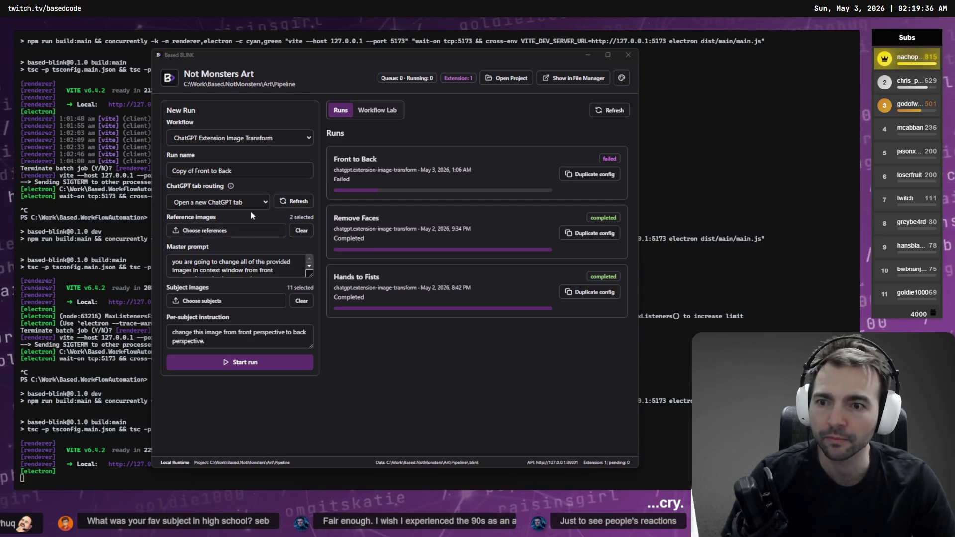
Reload the ChatGPT page and review BLINK's ChatGPT tab routing options.
left_click(246, 198)
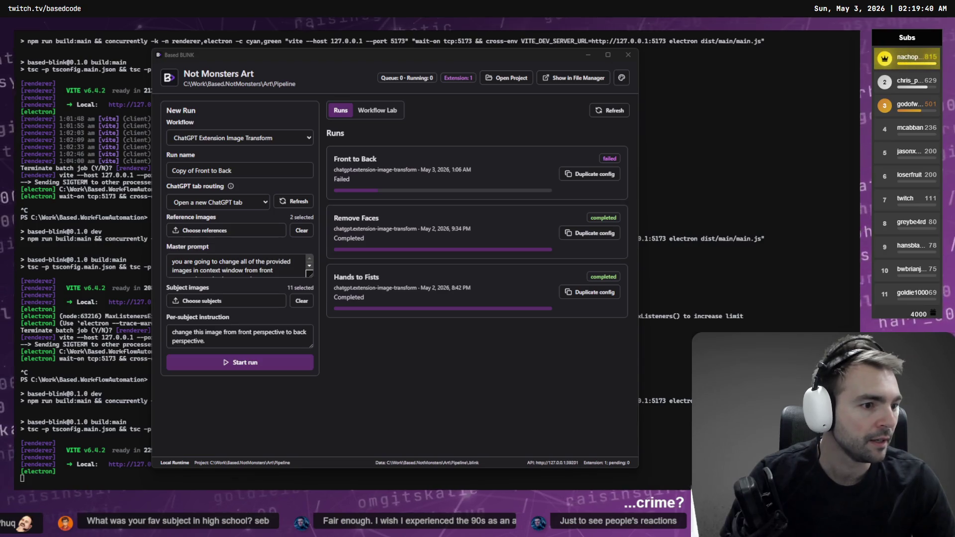
key("alt+Tab")
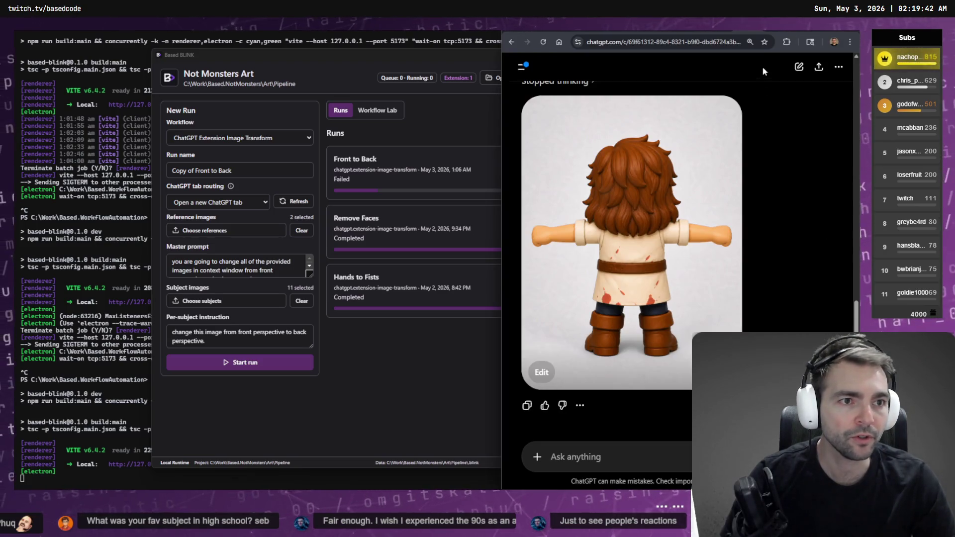
key("F5")
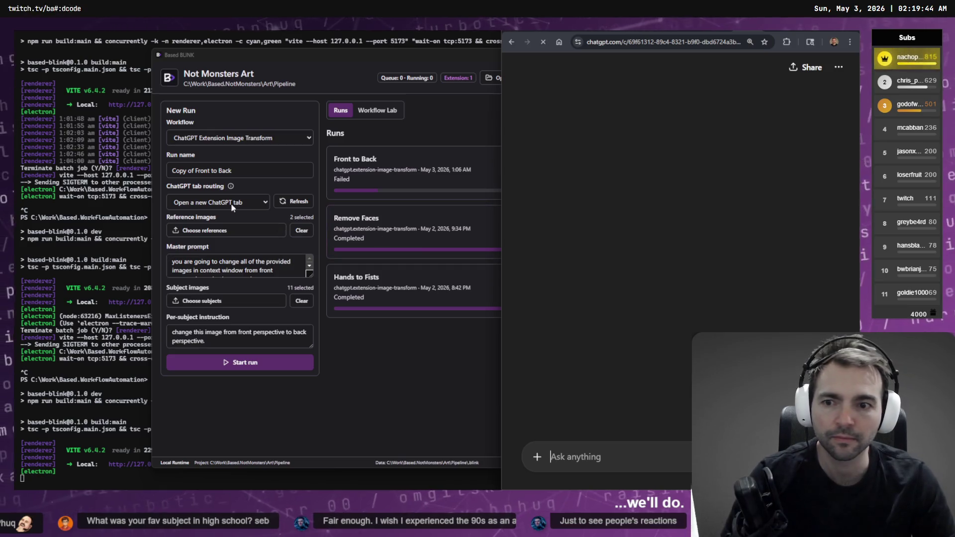
left_click(292, 206)
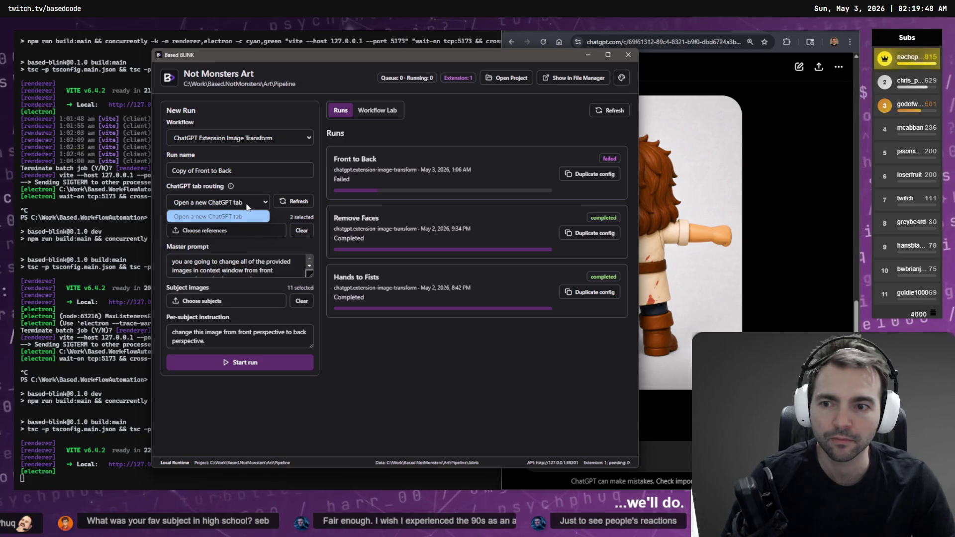
left_click(260, 199)
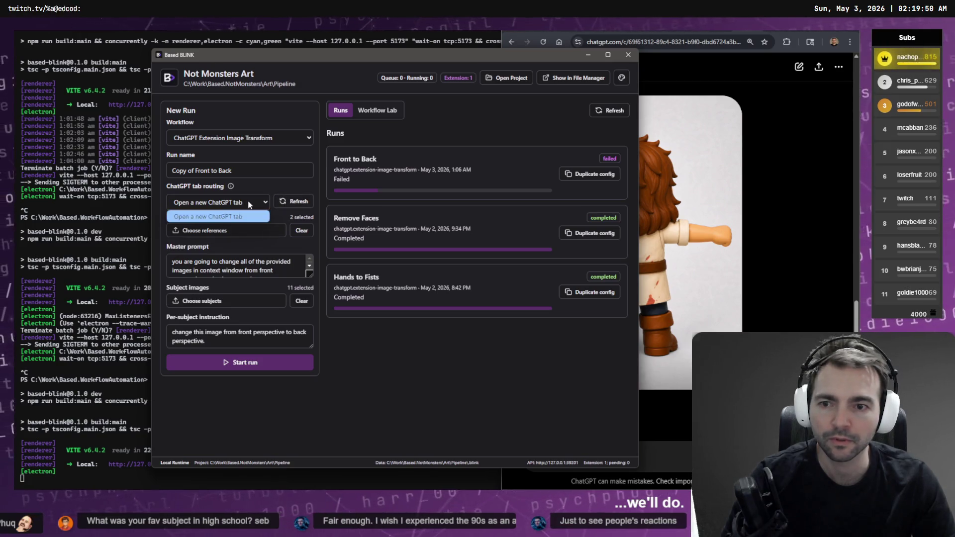
left_click(219, 216)
Choose Delete for the current ChatGPT chat.
left_click(804, 88)
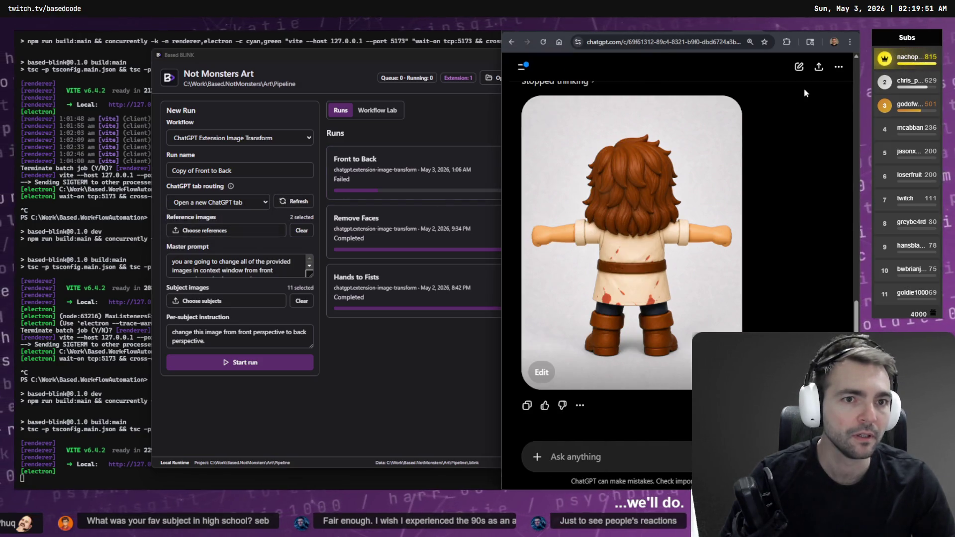
left_click(839, 66)
left_click(764, 190)
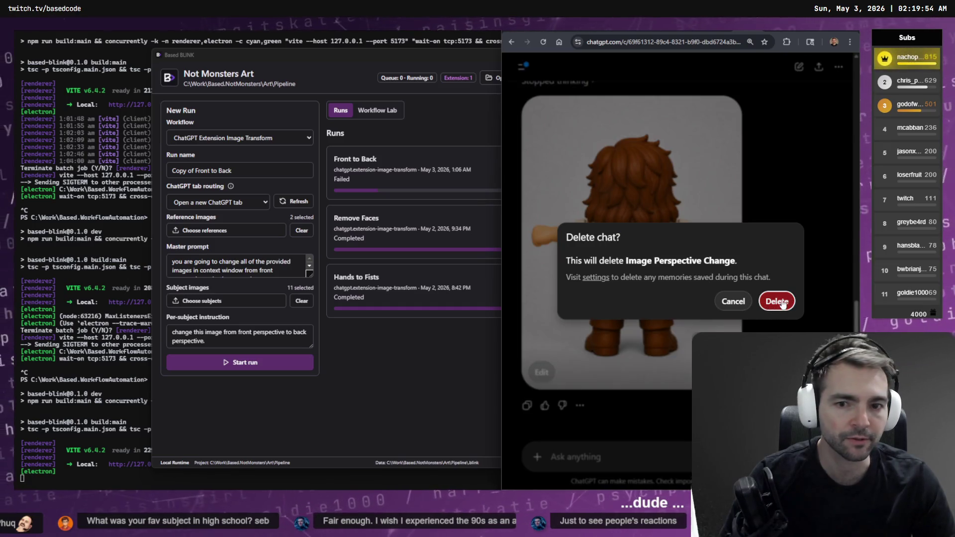
Delete the old ChatGPT chat and bring up Chrome's extensions list.
left_click(776, 301)
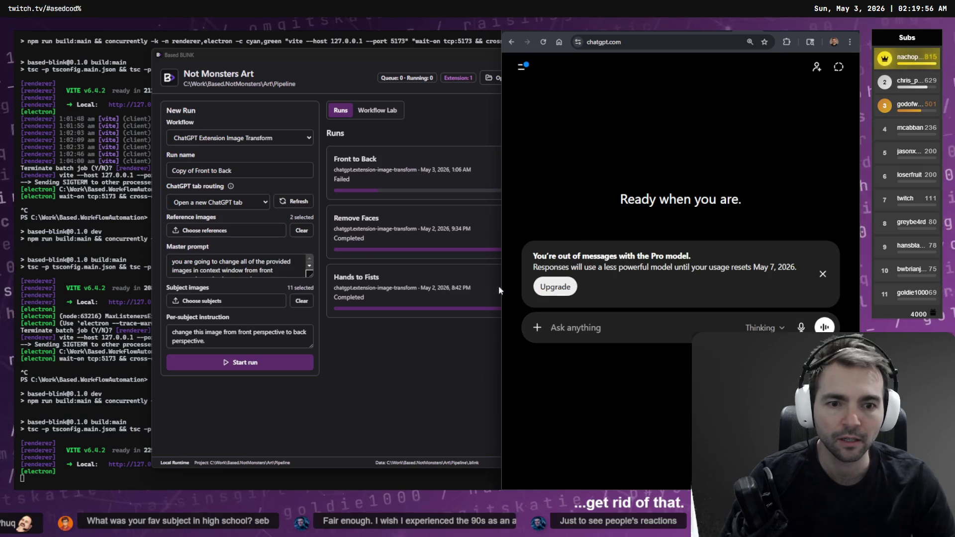
left_click(297, 201)
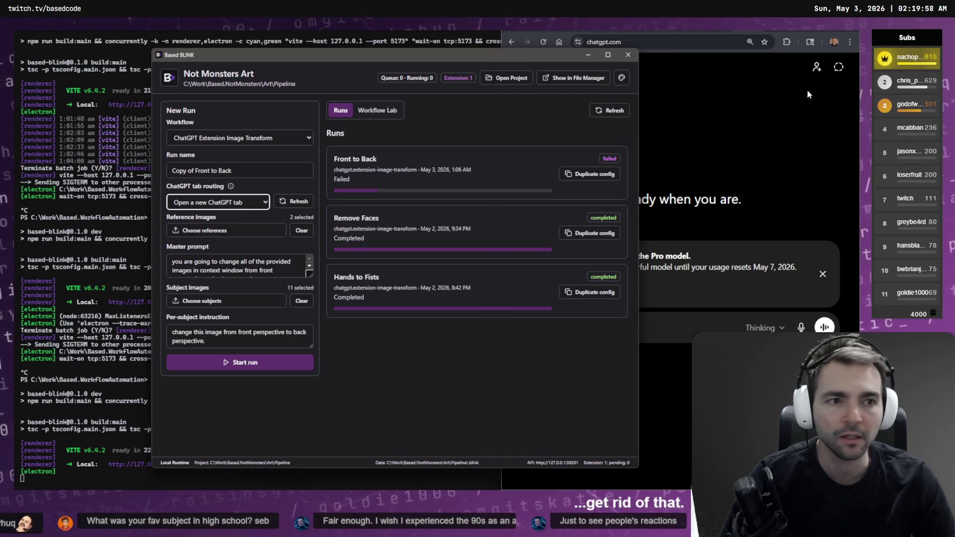
left_click(786, 42)
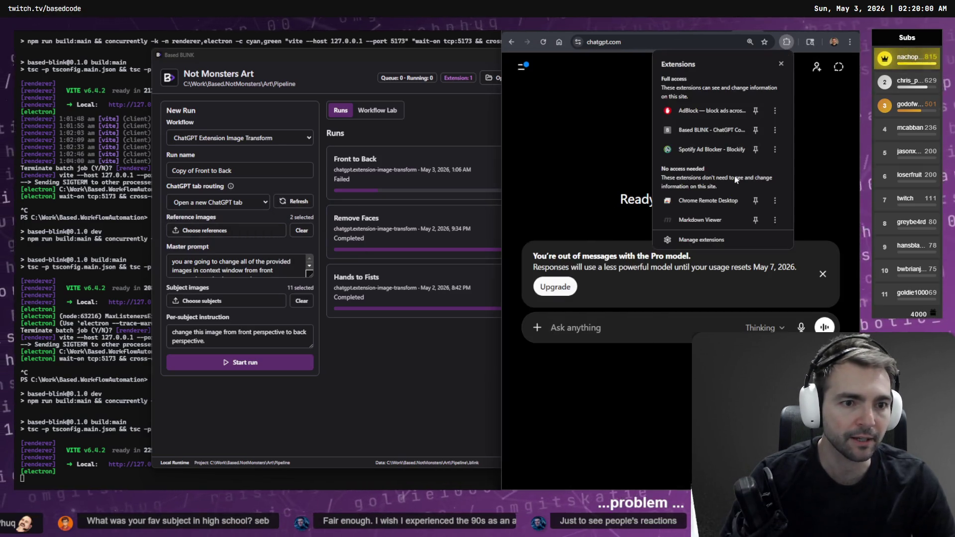
Reload Based BLINK unpacked from the chatgpt-controller folder as version 0.9.0, then return to ChatGPT.
left_click(775, 130)
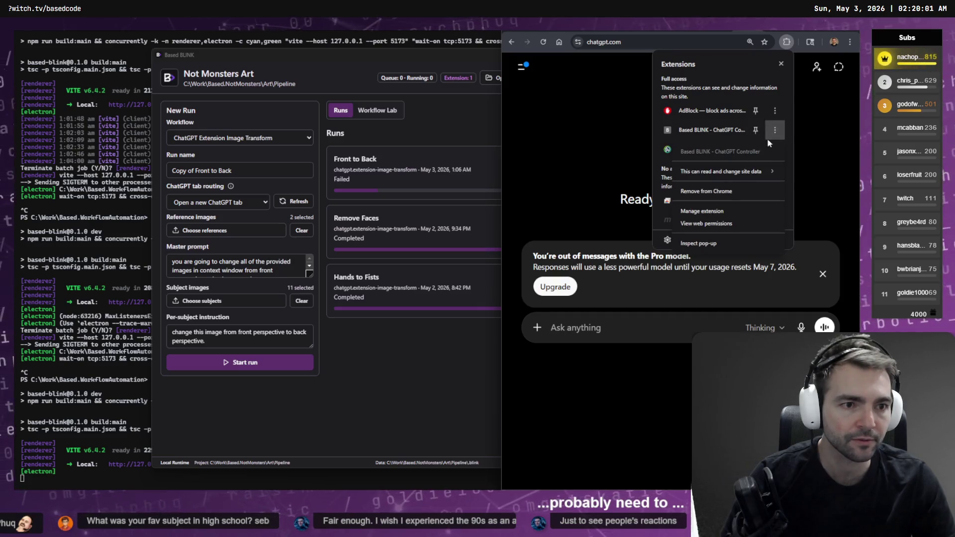
left_click(742, 213)
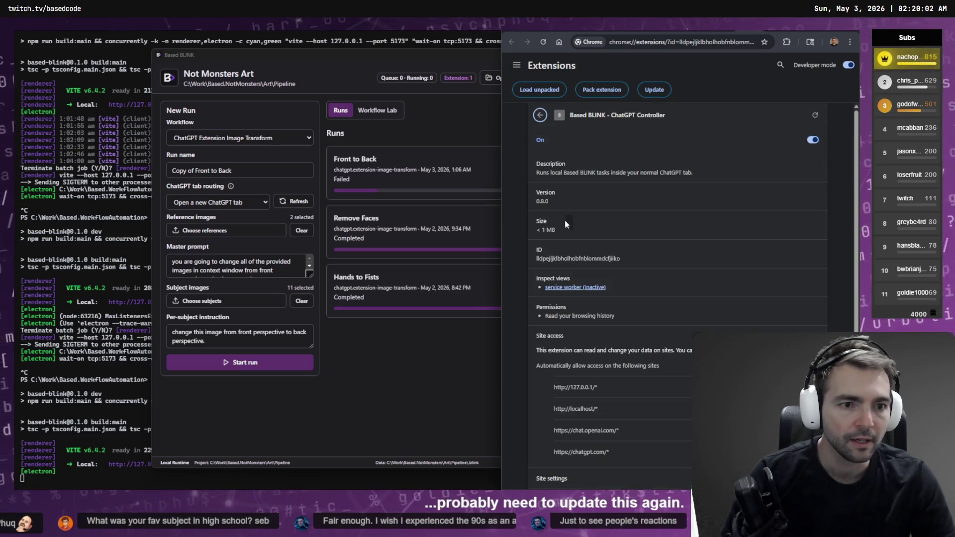
left_click(544, 97)
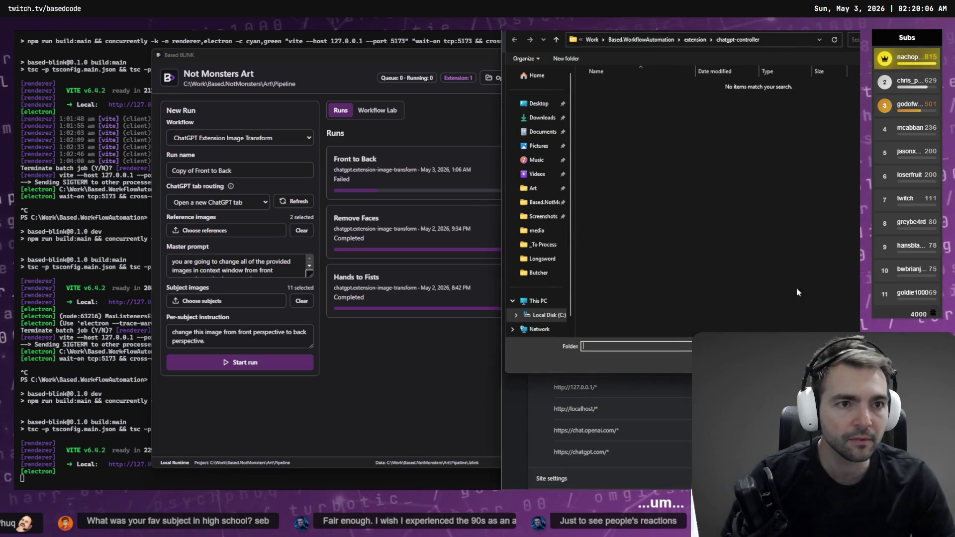
key("Return")
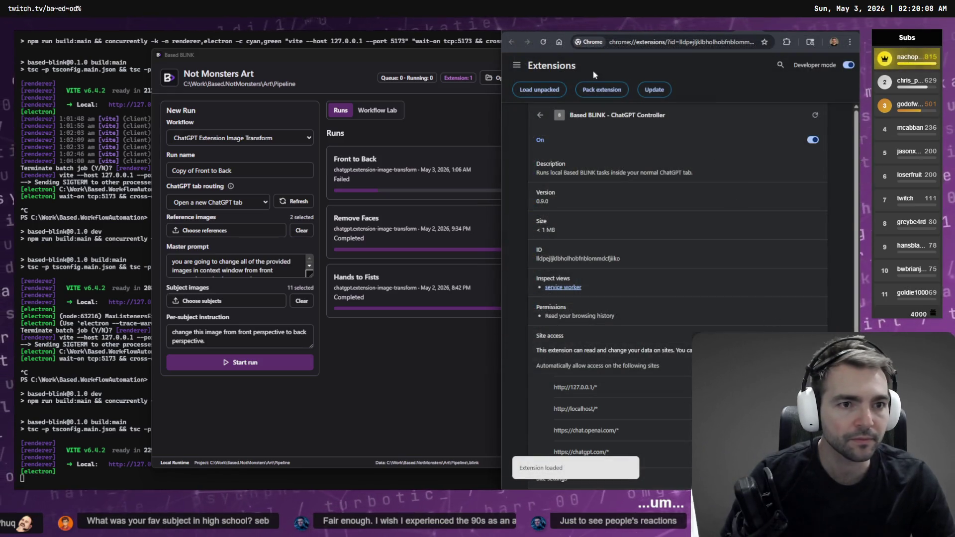
left_click(737, 31)
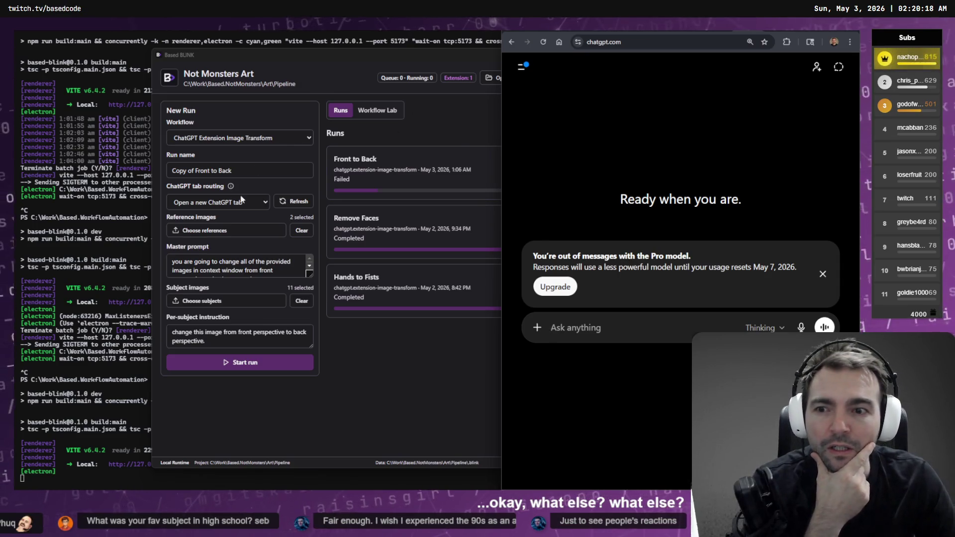
Route runs to the ready ChatGPT tab and start the Copy of Front to Back run.
left_click(228, 203)
left_click(219, 217)
left_click(750, 182)
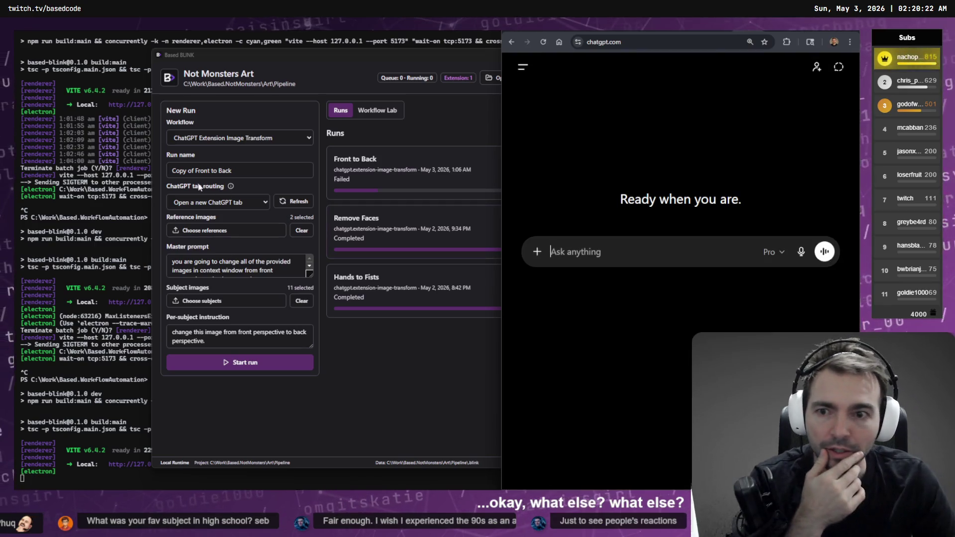
left_click(226, 203)
left_click(294, 201)
left_click(199, 203)
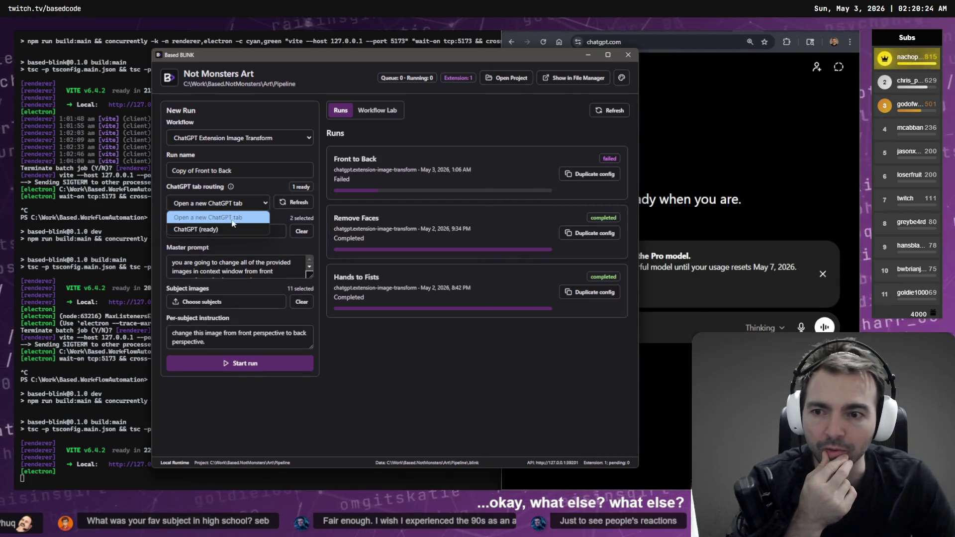
left_click(233, 230)
left_click(294, 203)
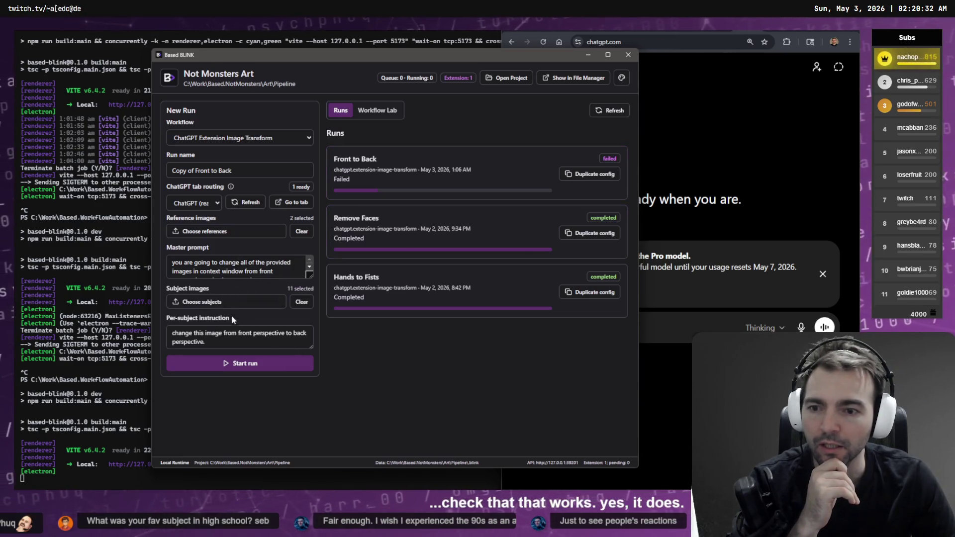
left_click(242, 364)
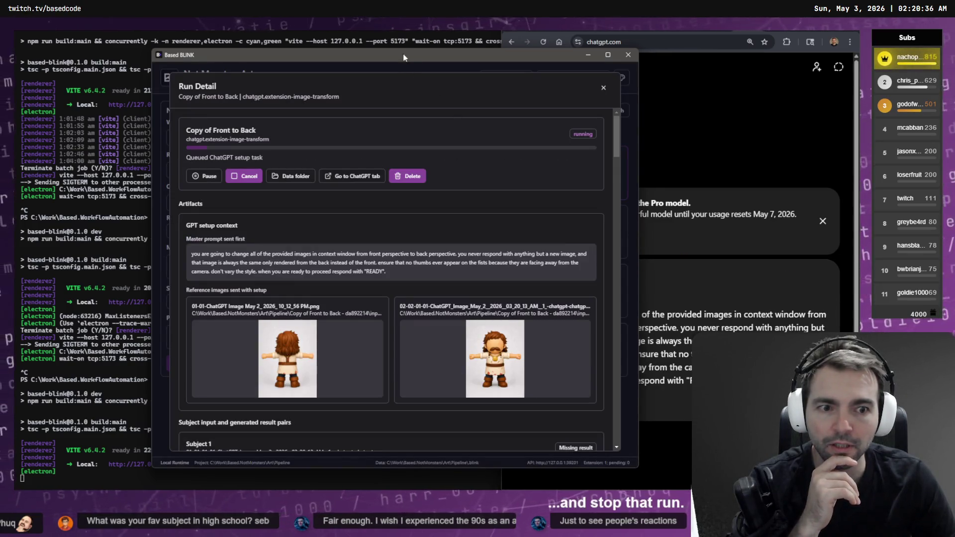
Move Based BLINK beside ChatGPT, dismiss the out-of-messages notice, and reopen the Copy of Front to Back run details.
left_click_drag(398, 56, 279, 41)
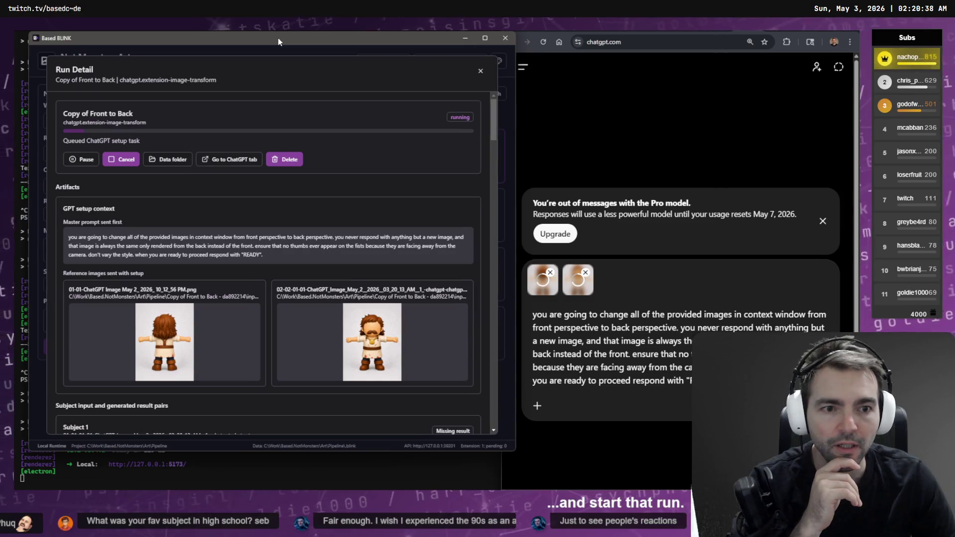
left_click(823, 221)
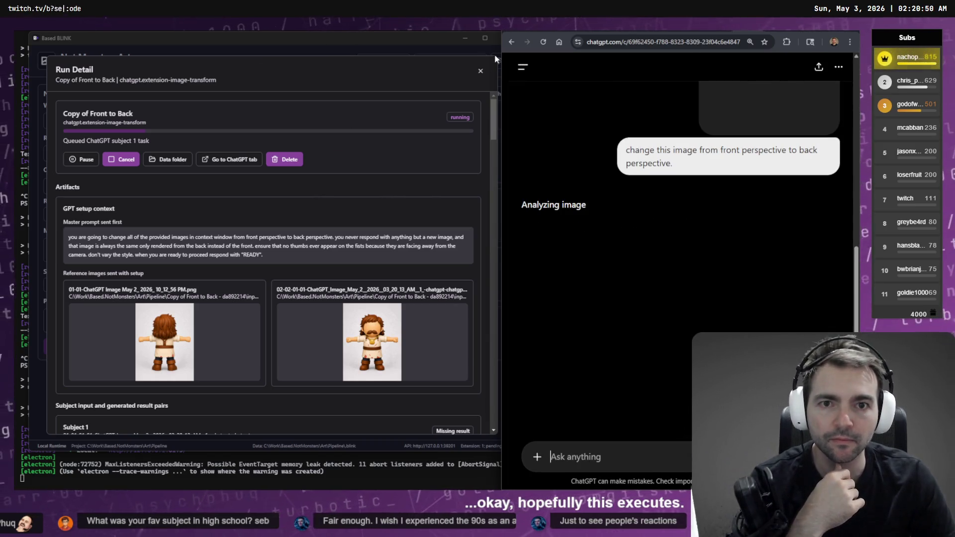
left_click_drag(498, 58, 514, 58)
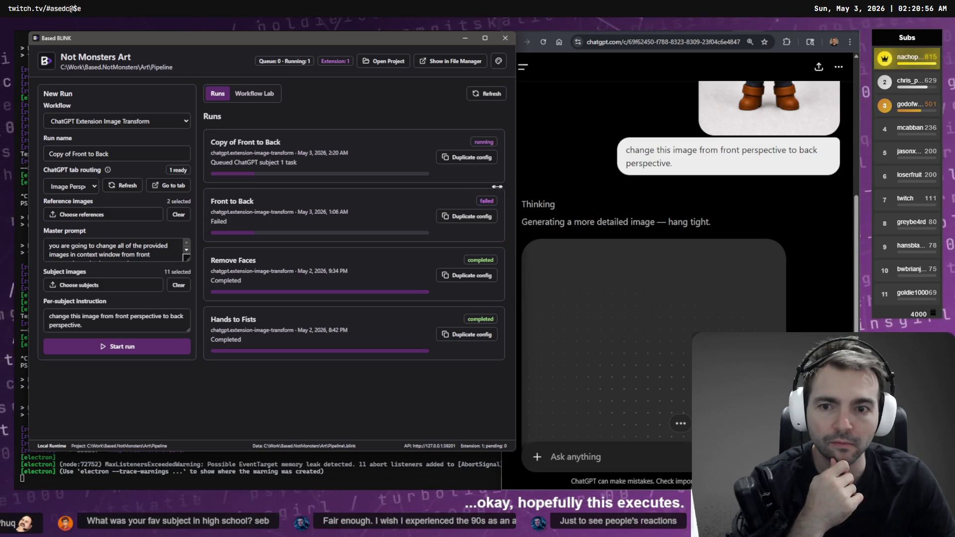
left_click_drag(380, 41, 373, 39)
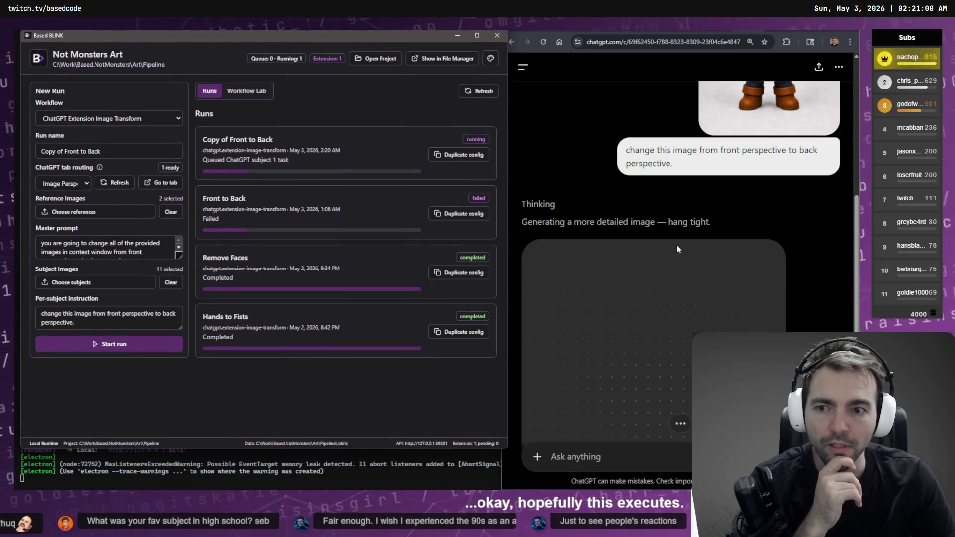
left_click(331, 144)
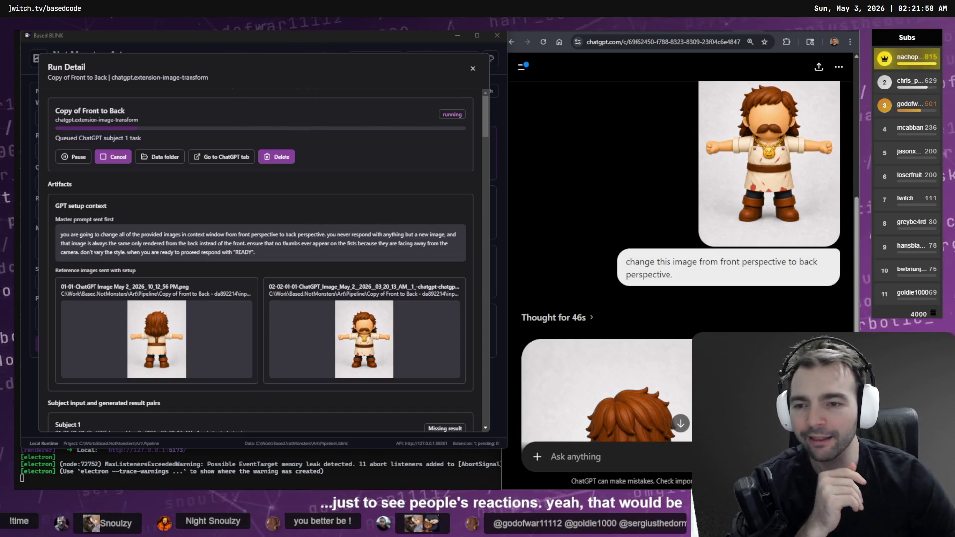
scroll(328, 226, "down", 6)
scroll(327, 225, "down", 2)
scroll(328, 227, "up", 2)
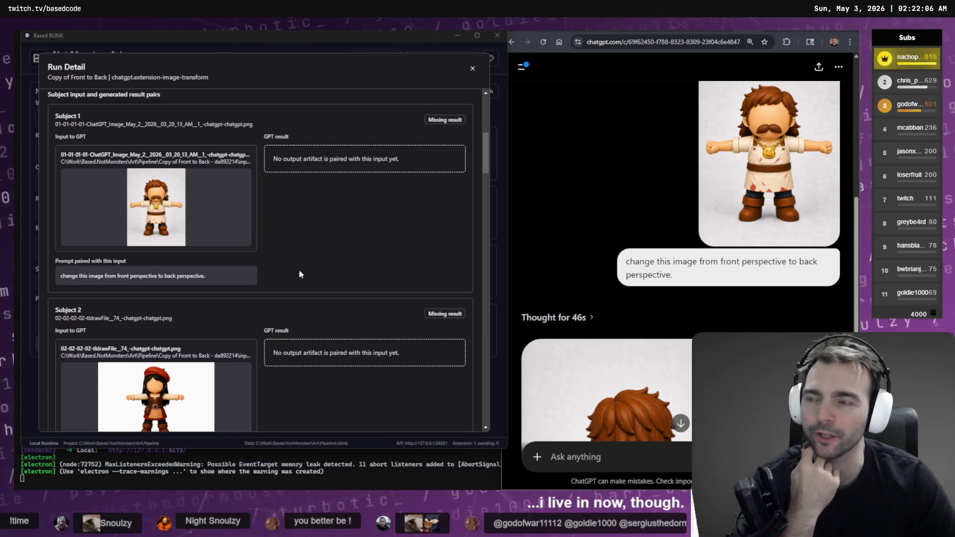
scroll(618, 301, "down", 5)
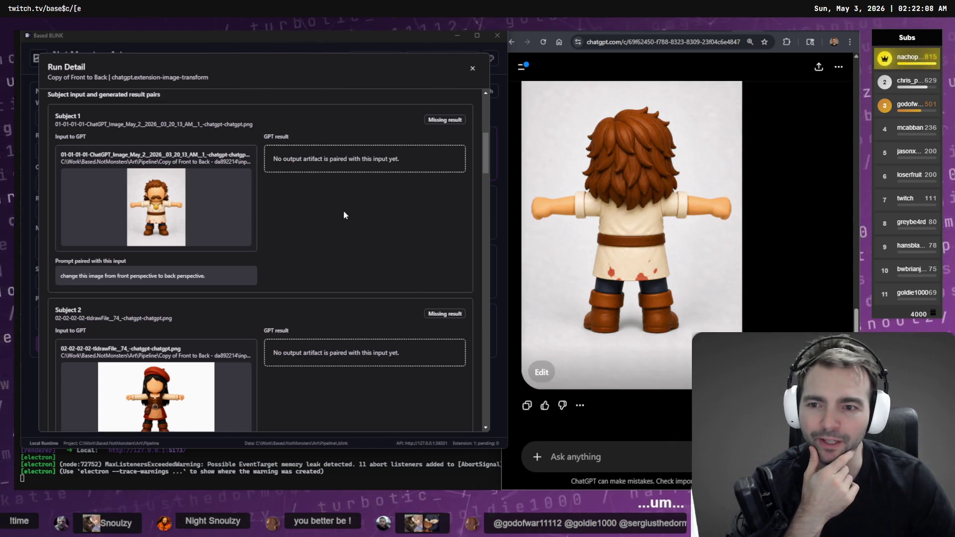
scroll(344, 213, "down", 2)
scroll(344, 213, "up", 5)
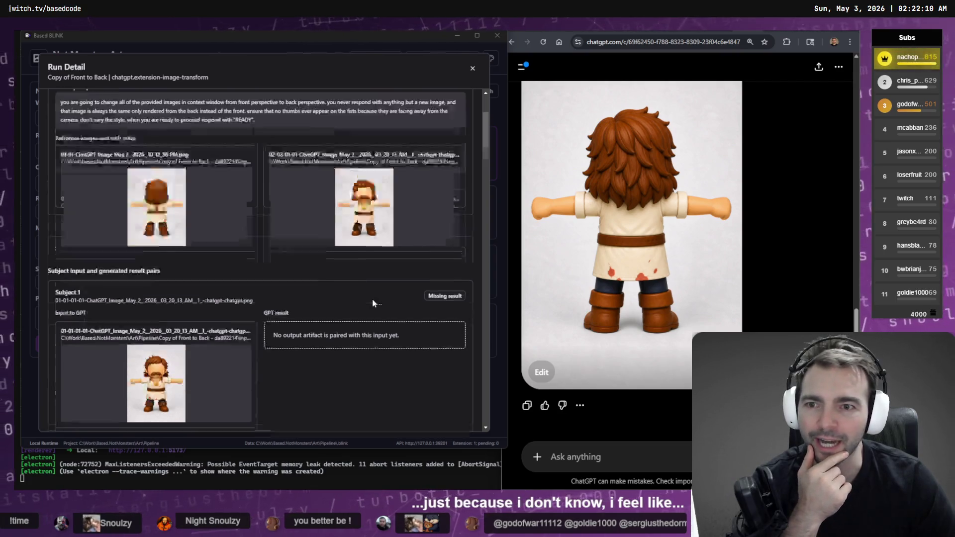
scroll(374, 303, "up", 3)
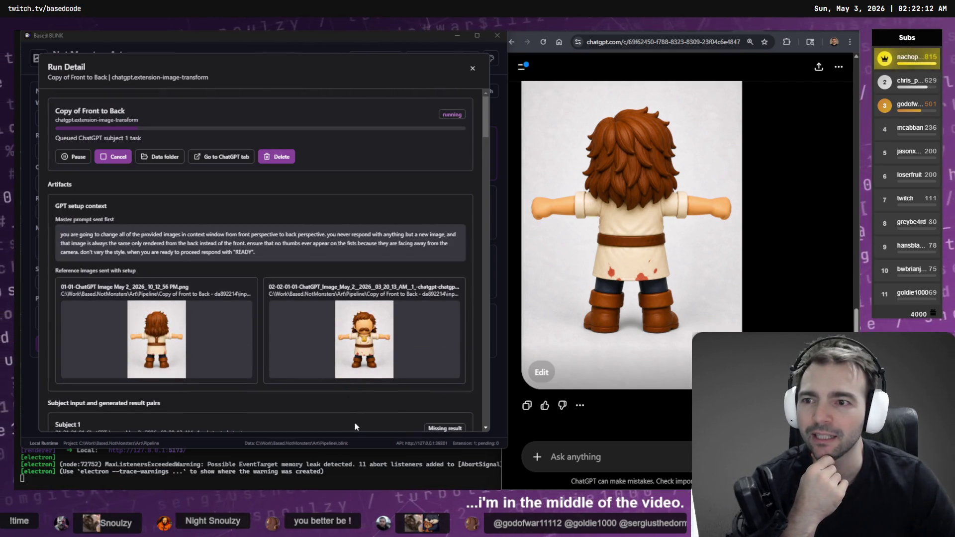
scroll(355, 422, "down", 5)
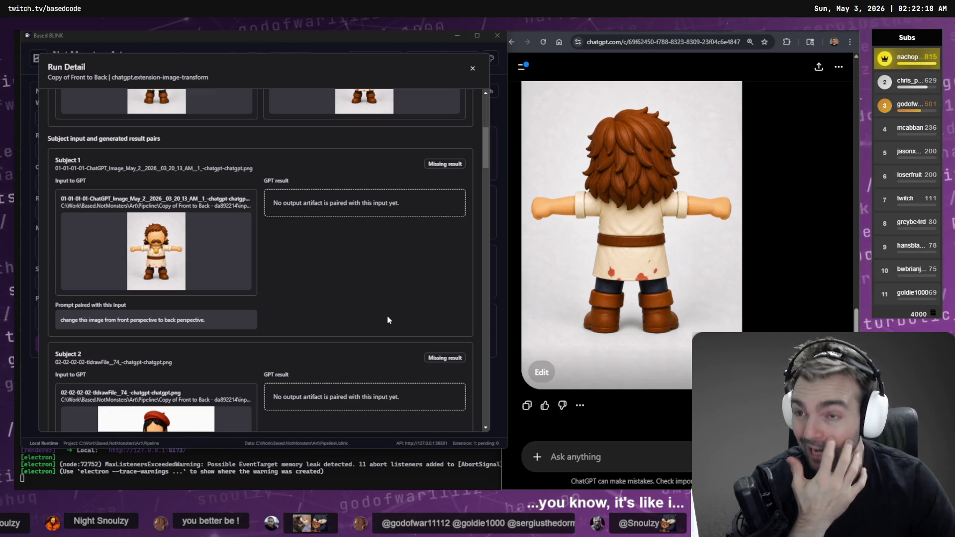
scroll(387, 315, "up", 5)
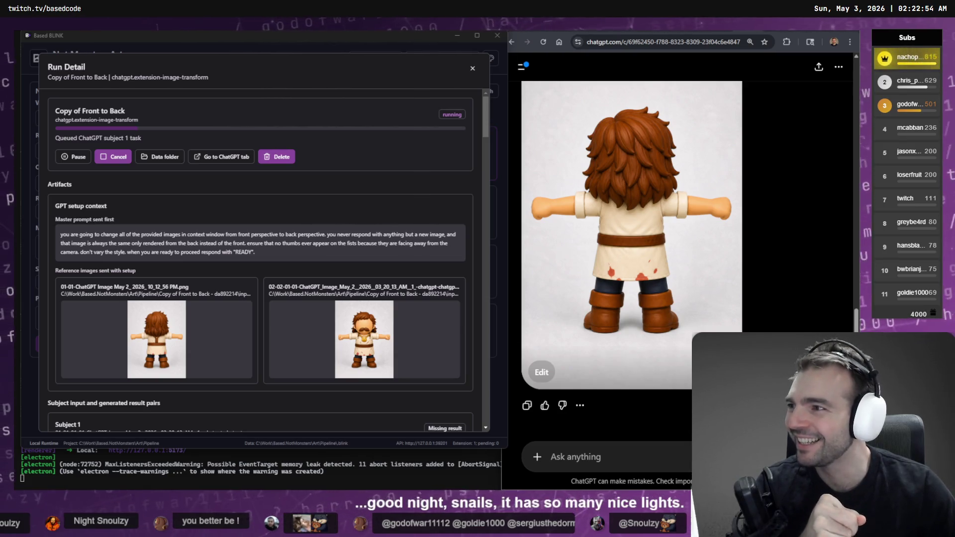
scroll(401, 292, "down", 7)
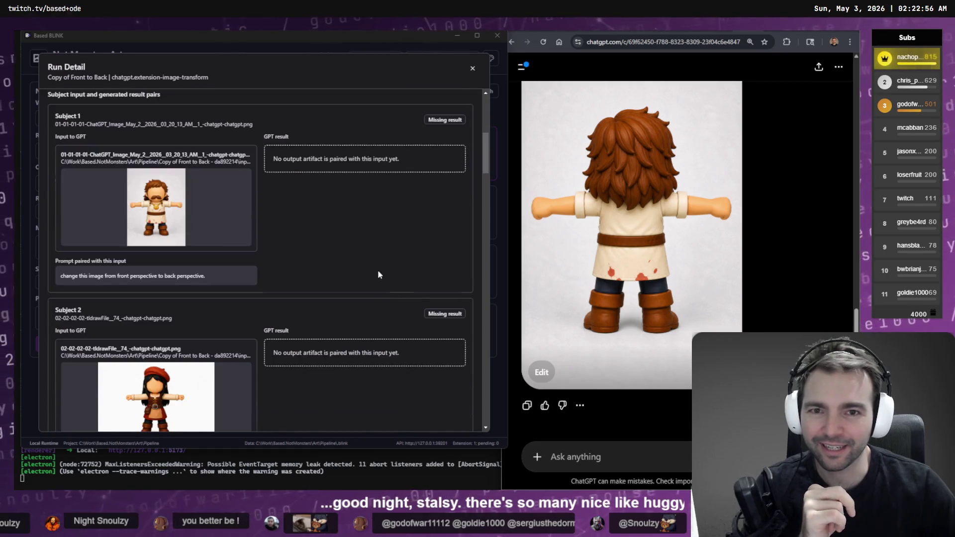
scroll(377, 270, "up", 7)
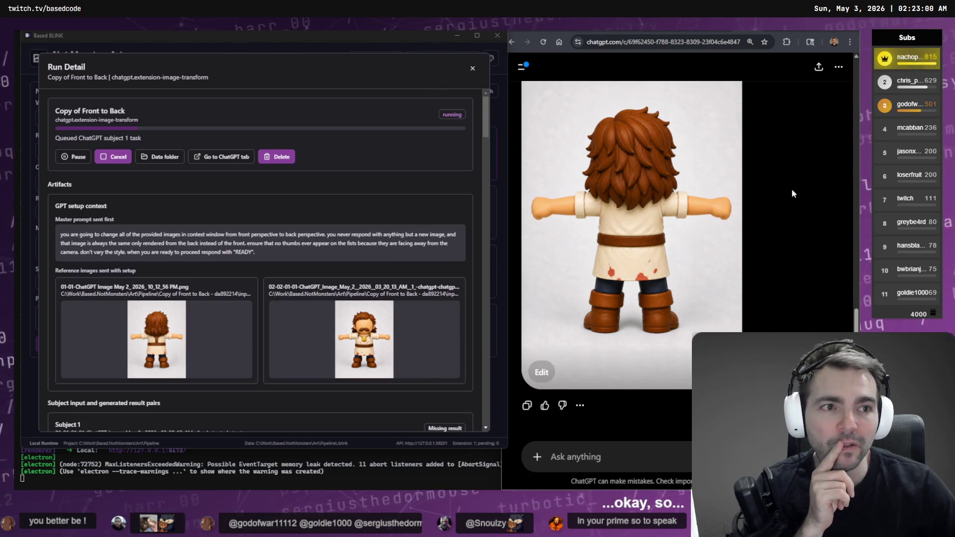
scroll(792, 196, "up", 8)
scroll(791, 209, "down", 8)
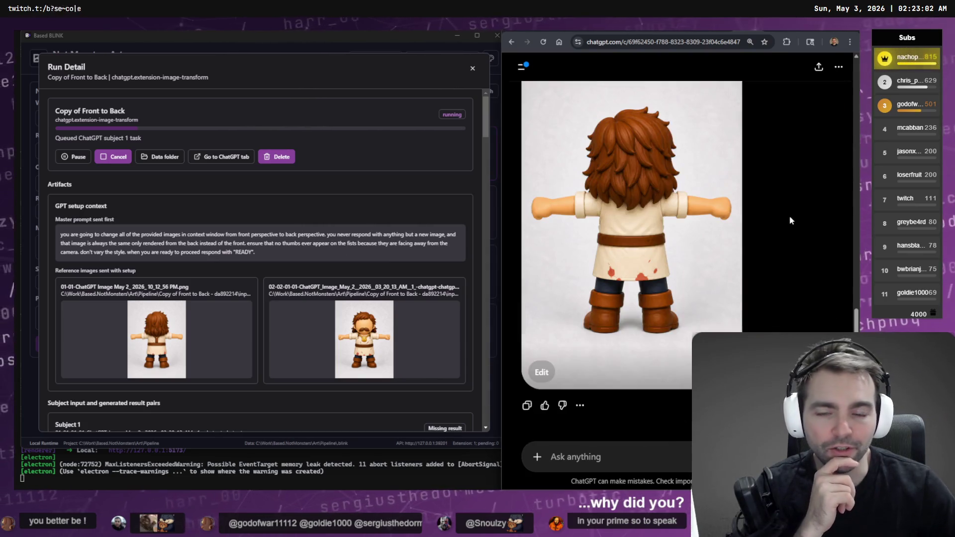
Pause the Copy of Front to Back run, then resume it from waiting_manual to resend subject 1.
left_click(68, 160)
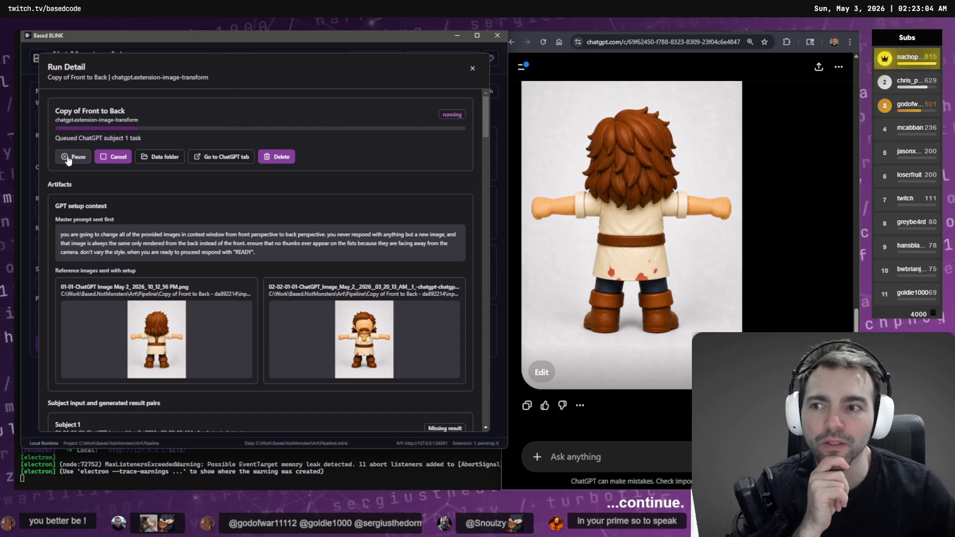
left_click(69, 158)
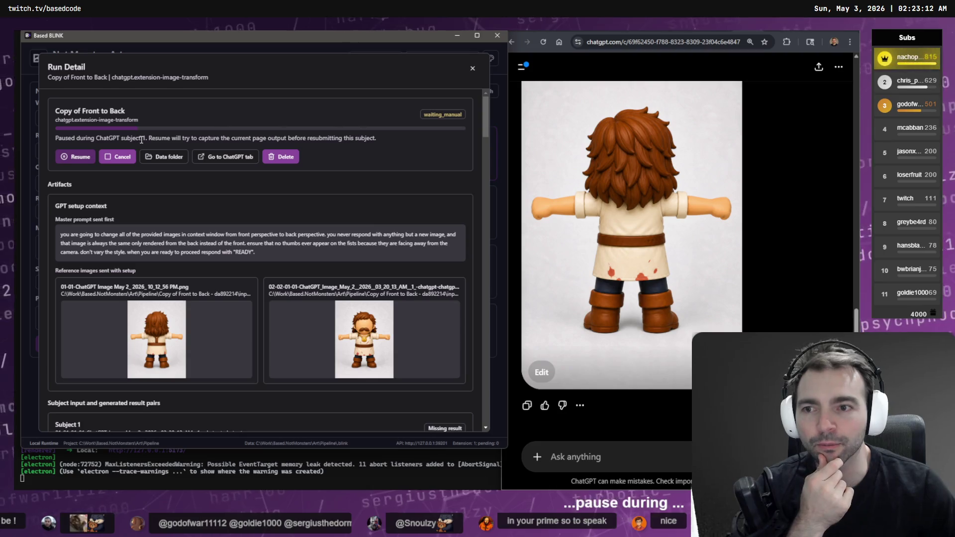
left_click(78, 159)
scroll(279, 204, "down", 5)
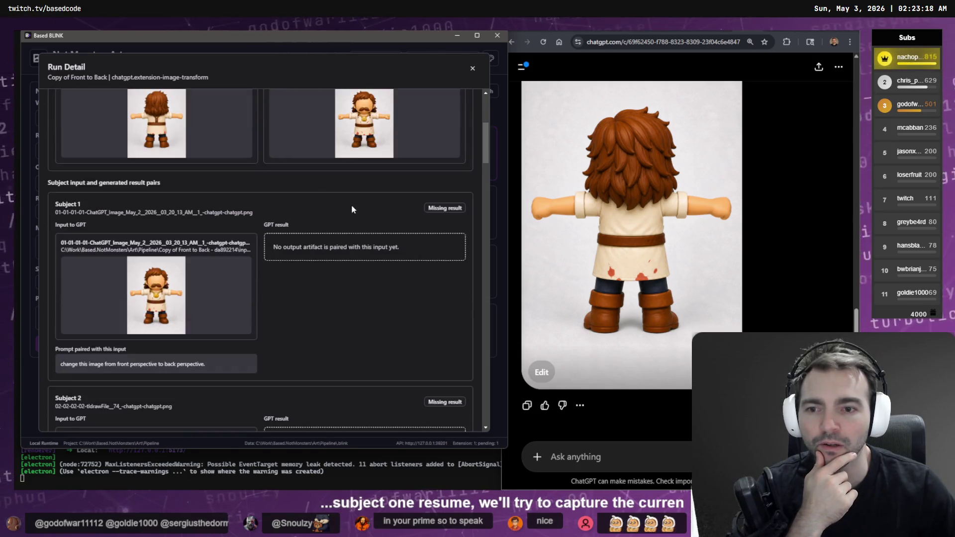
scroll(352, 210, "down", 5)
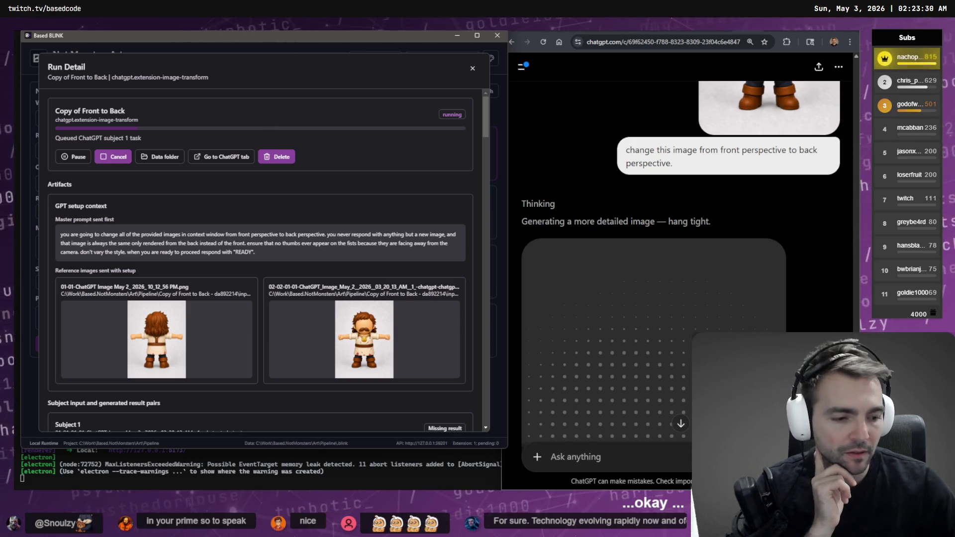
Open Codex's GPT Image Transform Workflow chat and dictate that ChatGPT image results aren't recognised.
key("alt+Tab")
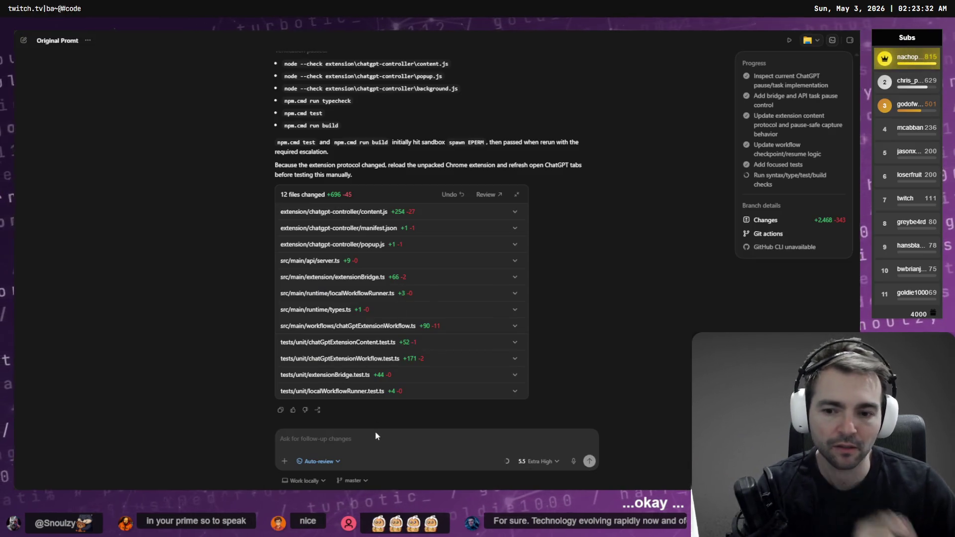
key("super+h")
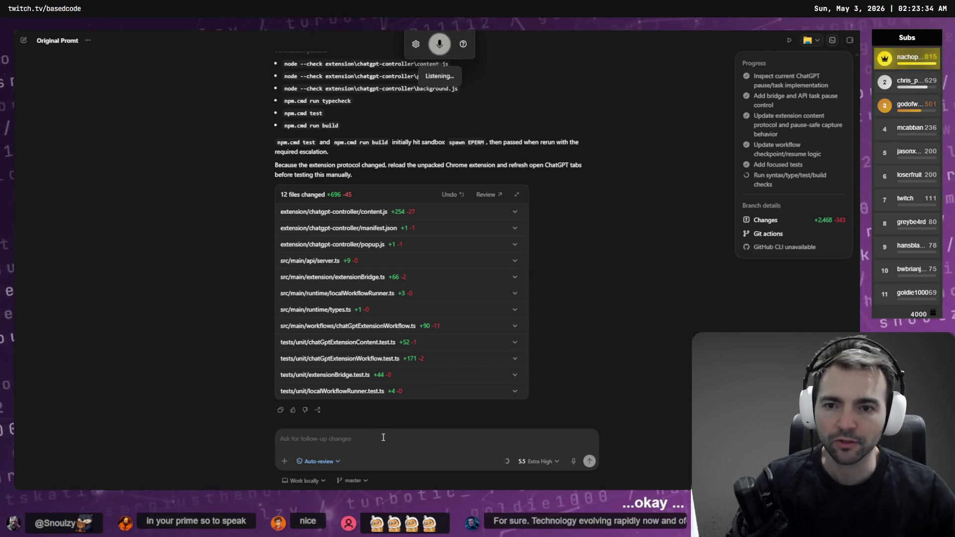
left_click(96, 37)
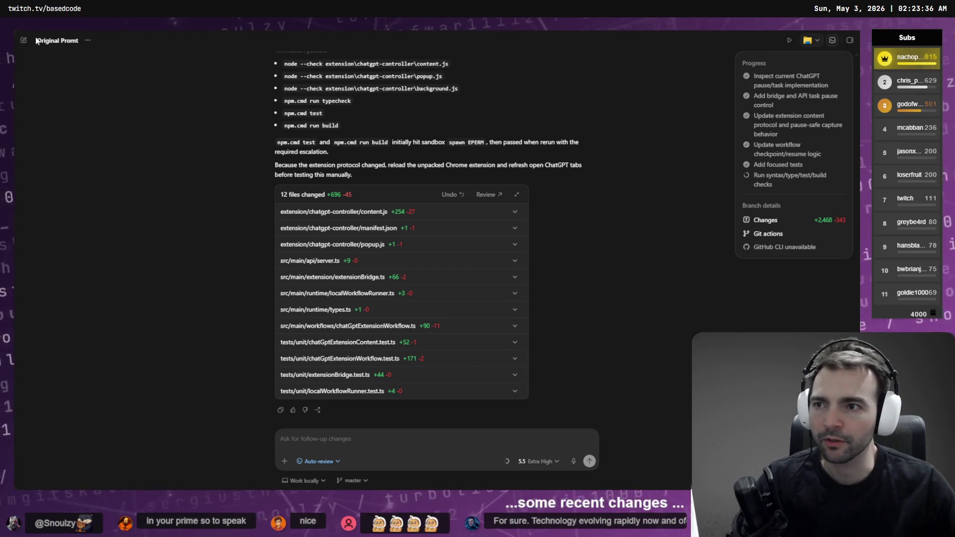
key("ctrl+b")
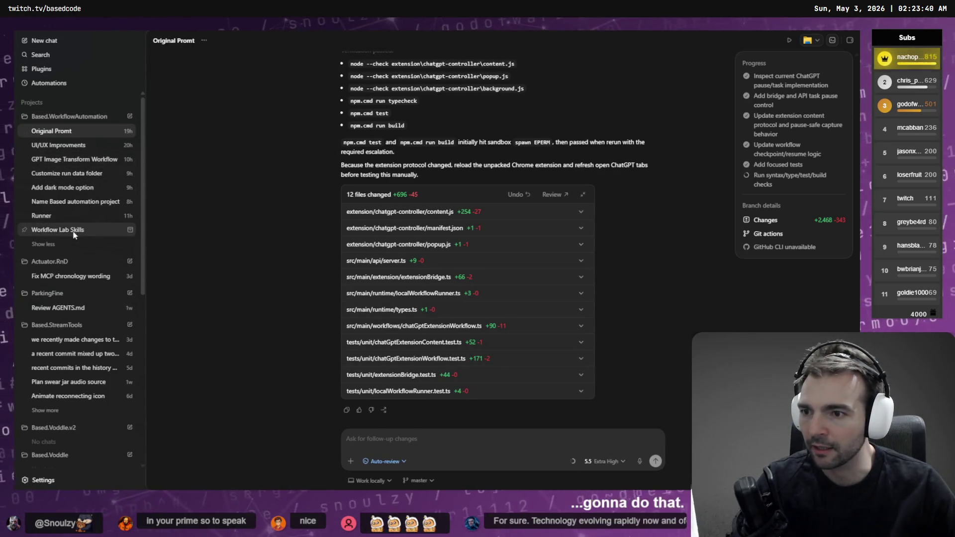
left_click(88, 162)
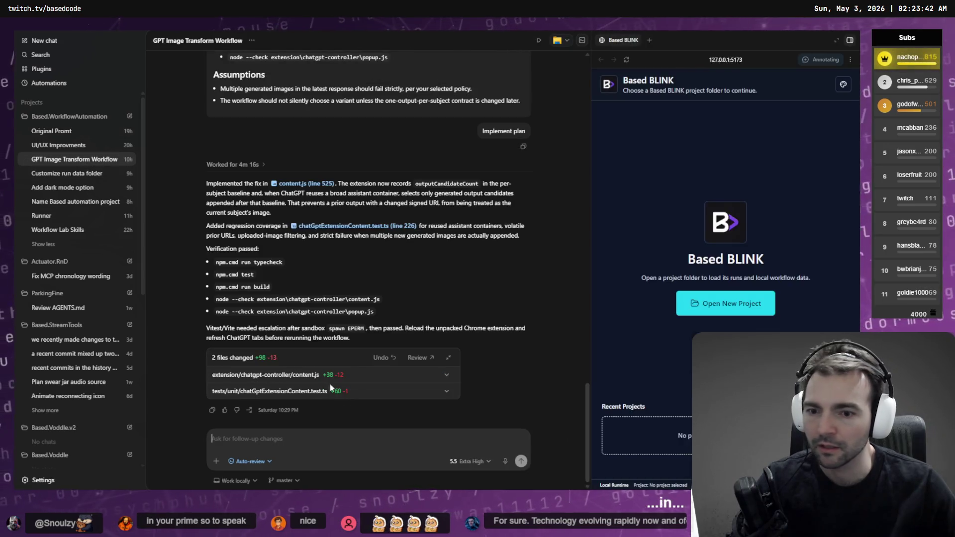
key("super+h")
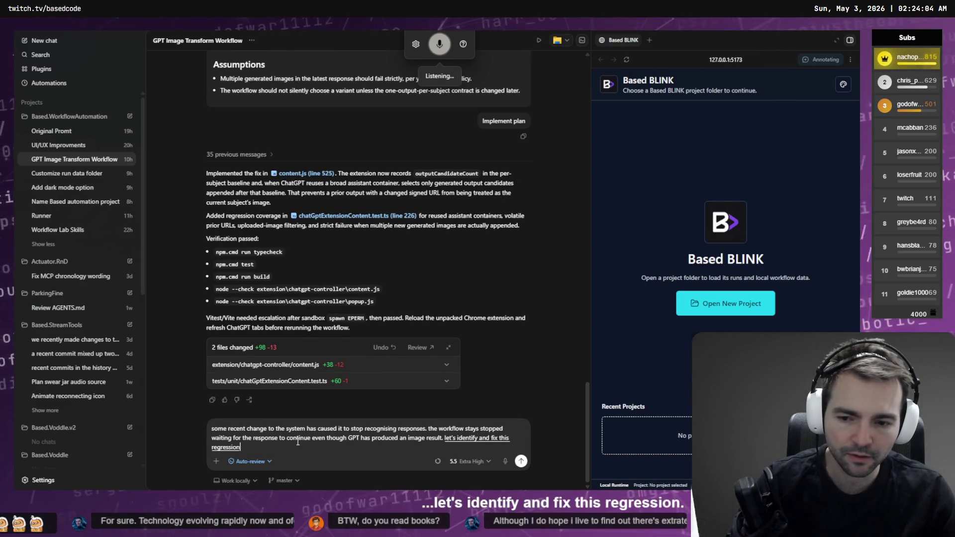
Send the regression report in Plan mode, close the BLINK preview pane, and return to Based BLINK.
left_click(215, 461)
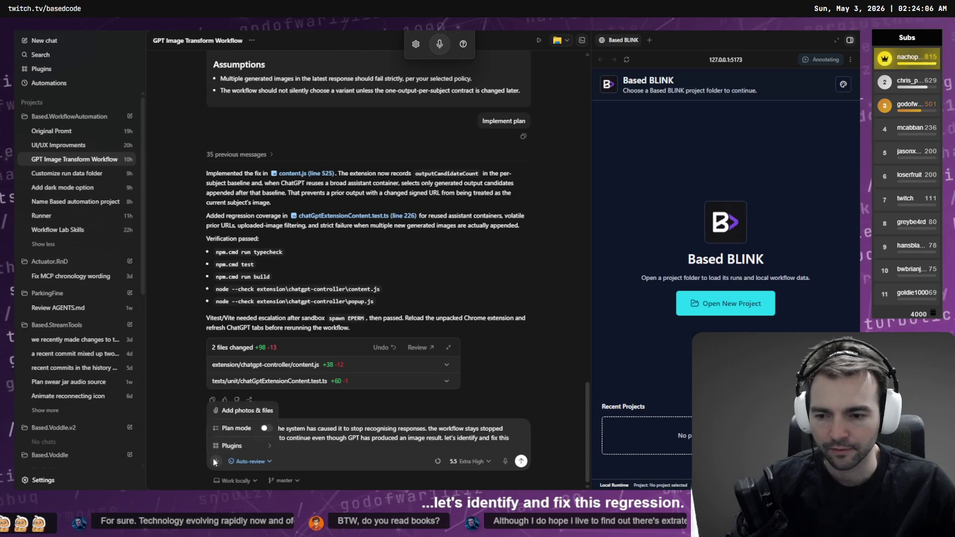
left_click(266, 428)
key("Escape")
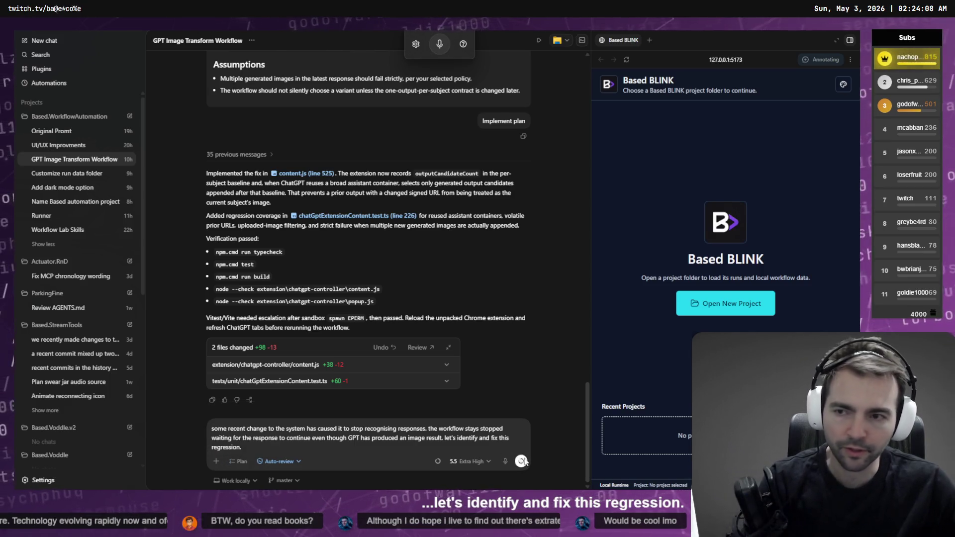
key("Return")
key("ctrl+b")
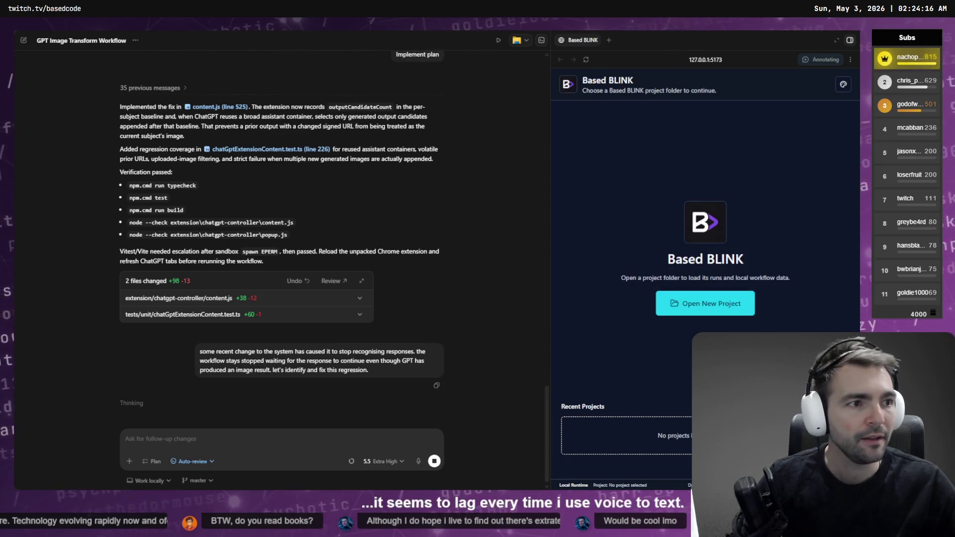
left_click(848, 42)
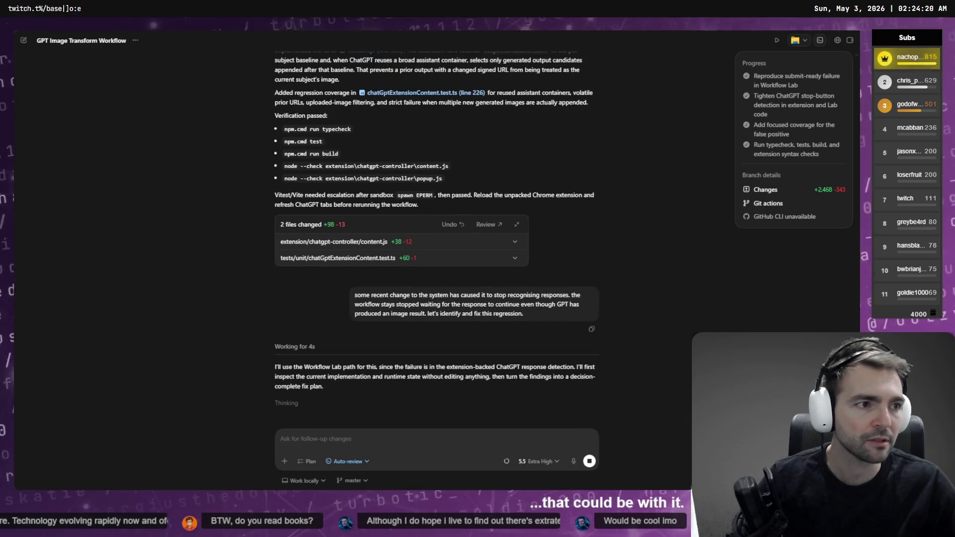
key("alt+Tab")
scroll(462, 264, "down", 5)
Review the run's progress in Run Detail and ChatGPT, then return to the Codex workflow thread.
scroll(428, 266, "up", 1)
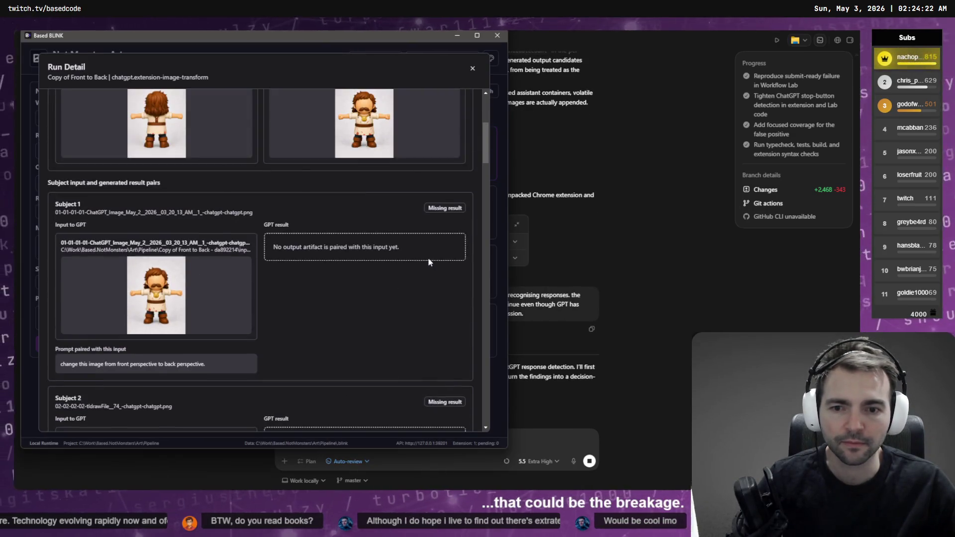
key("alt+Tab")
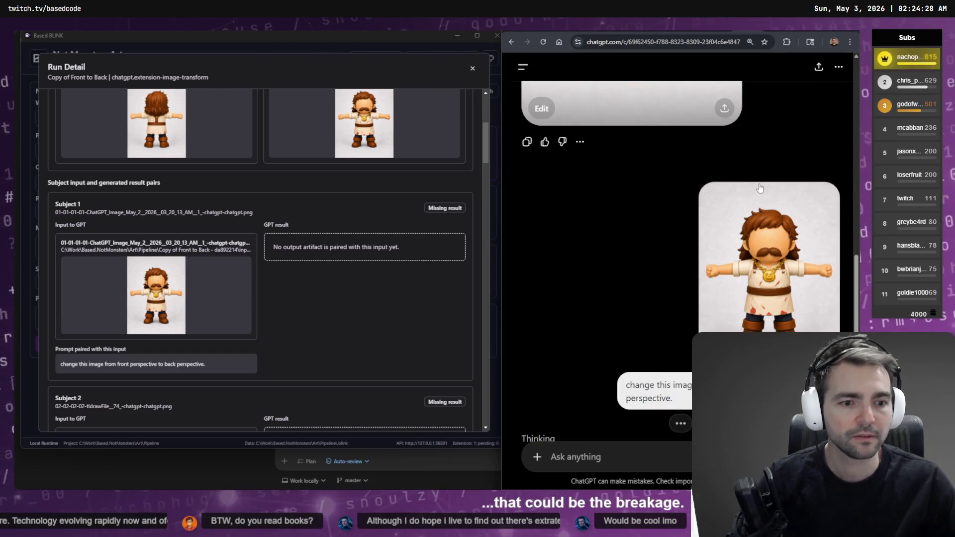
scroll(742, 170, "down", 8)
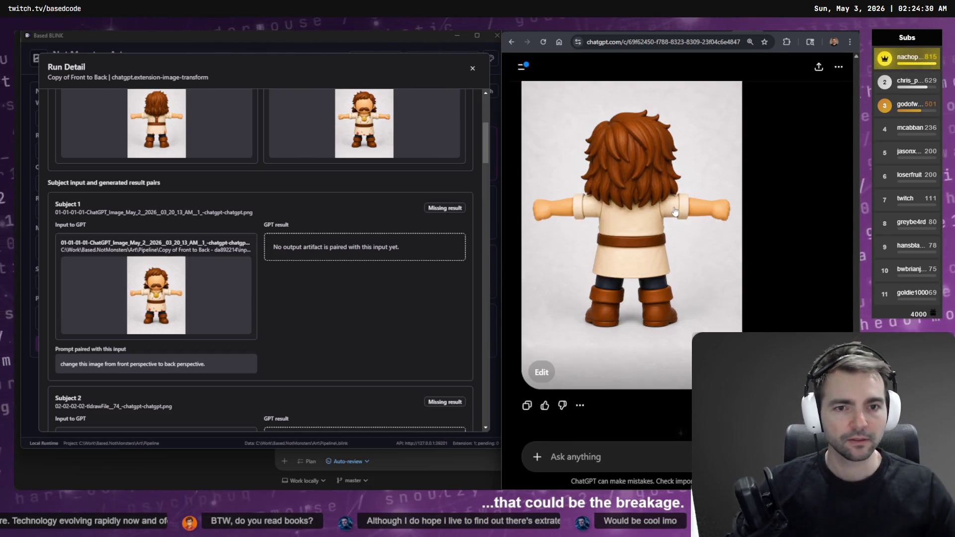
scroll(326, 276, "up", 5)
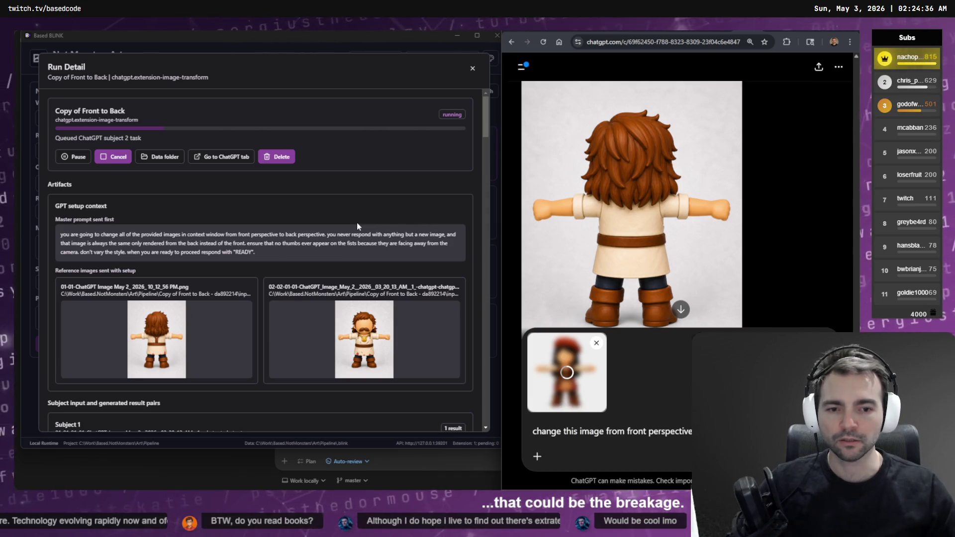
scroll(357, 222, "down", 2)
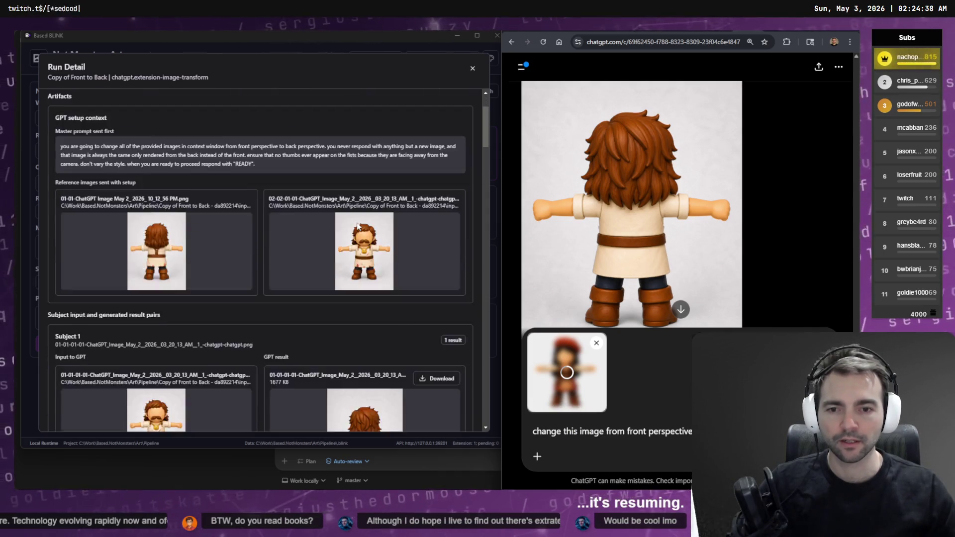
scroll(357, 222, "up", 2)
key("alt+Tab")
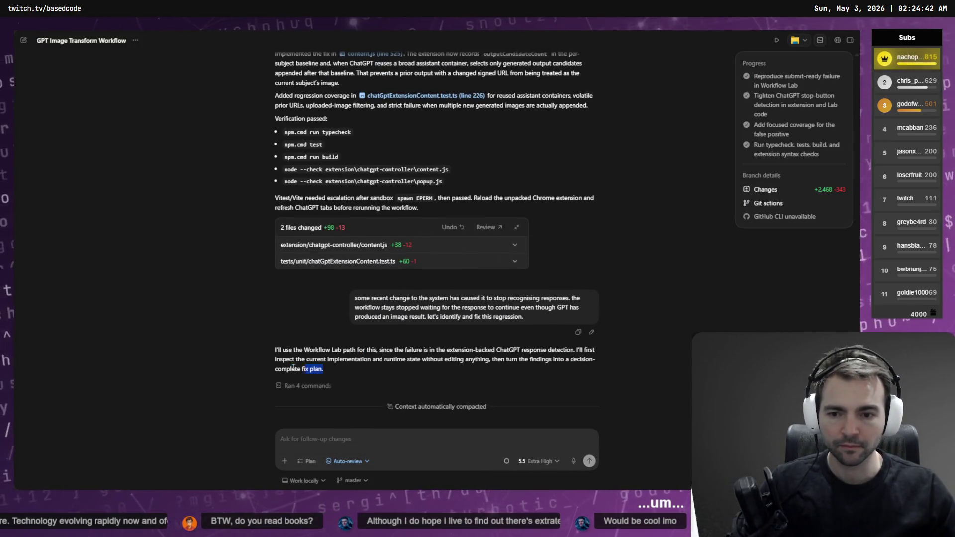
Copy the earlier regression report message and paste it into Codex's follow-up box.
left_click_drag(294, 367, 264, 353)
left_click(533, 314)
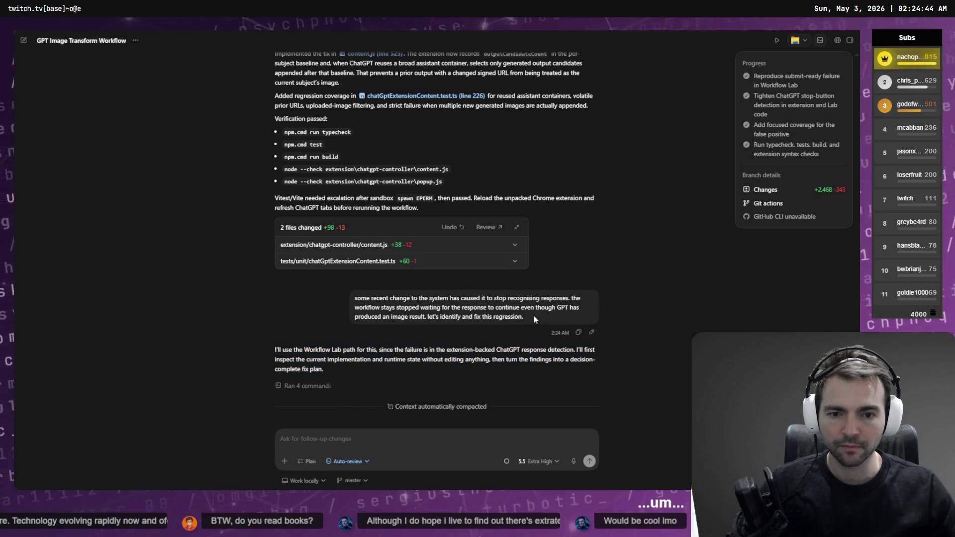
left_click_drag(534, 321, 326, 298)
key("ctrl+c")
left_click(373, 440)
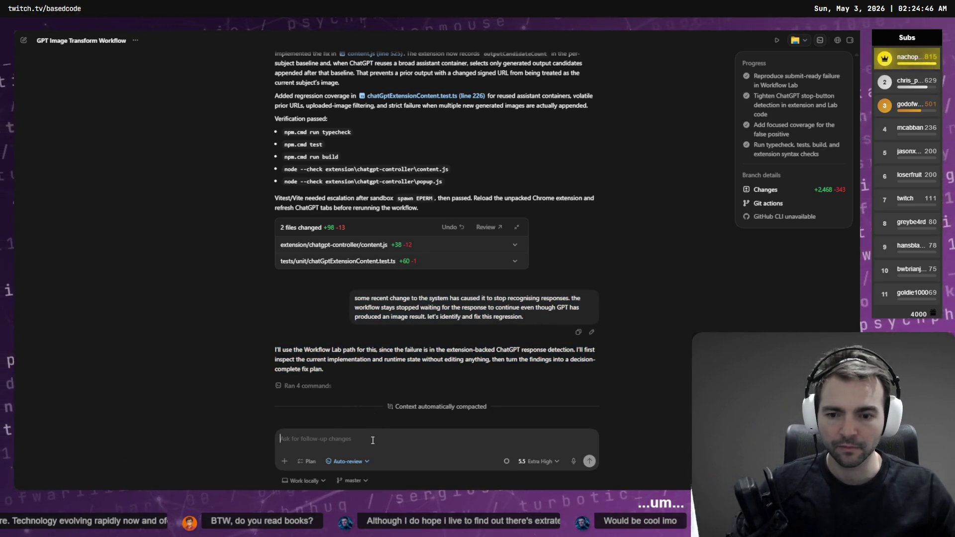
key("ctrl+v")
Dictate that pause-and-resume re-pasted subject 1 and reached subject 2, but the first response was missed.
key("super+h")
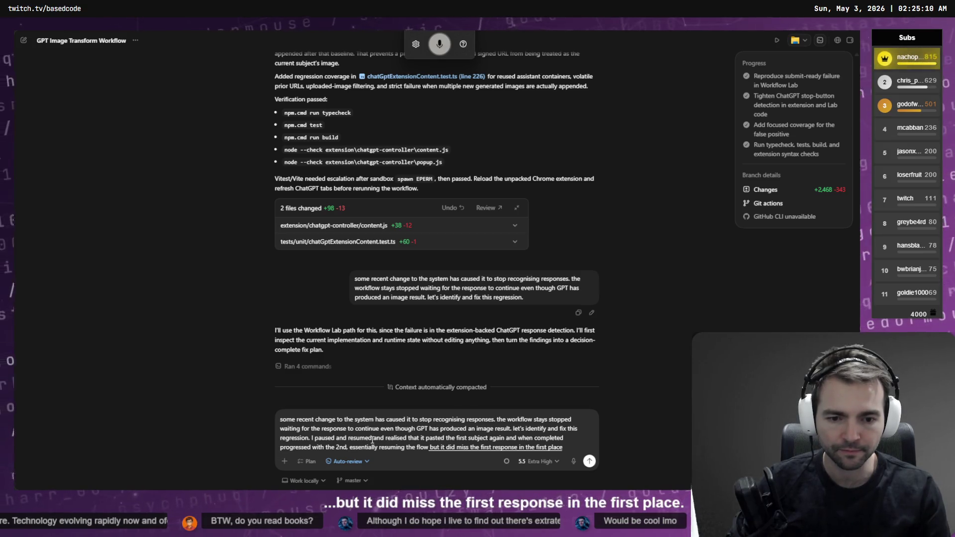
key("alt+Tab")
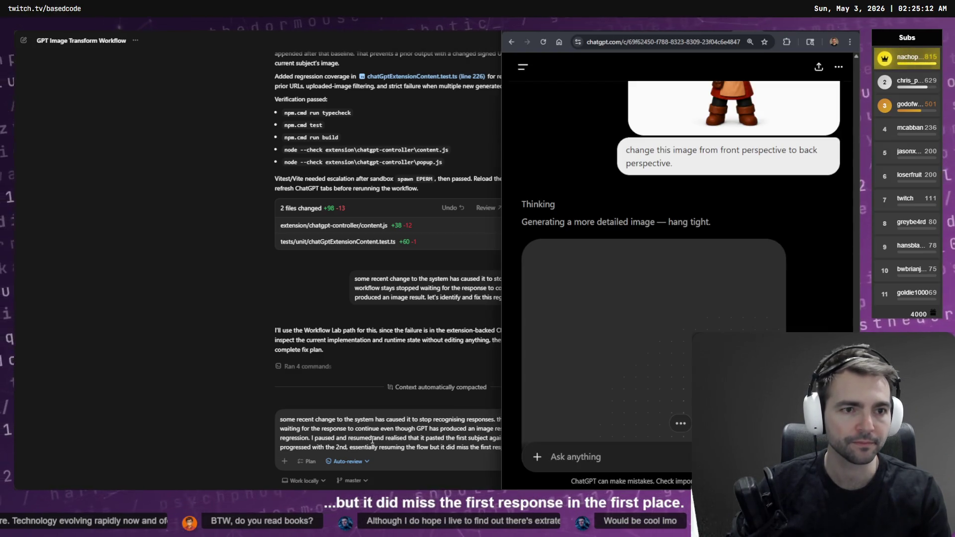
key("alt+Tab")
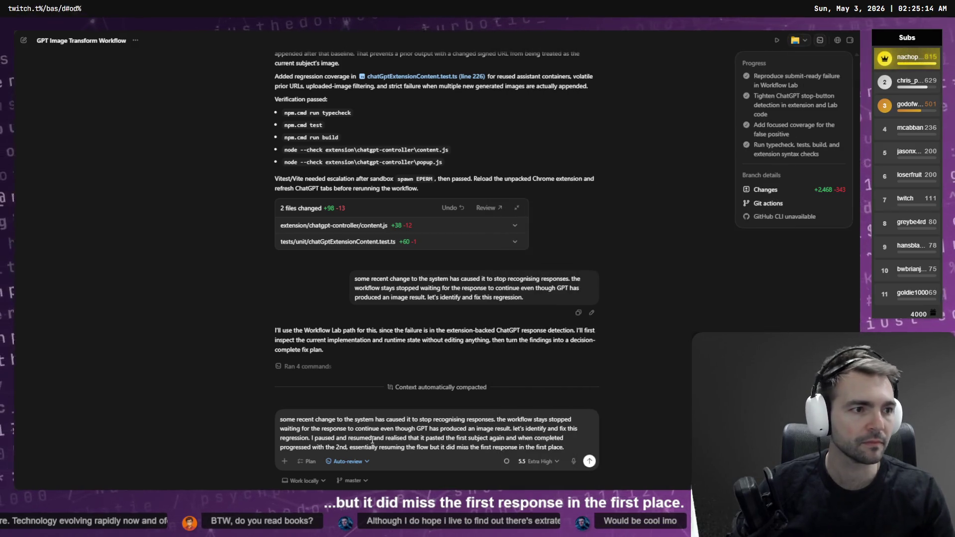
Bring Based BLINK back, centre its window, and view Subjects 1 and 2's results (1677 KB, 1347 KB).
key("alt+Tab")
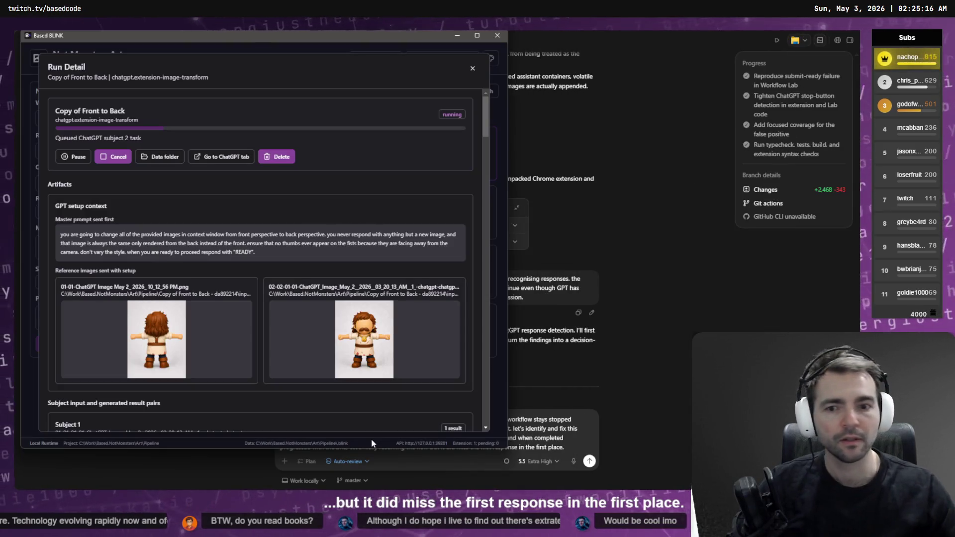
left_click_drag(276, 45, 432, 46)
scroll(522, 224, "down", 7)
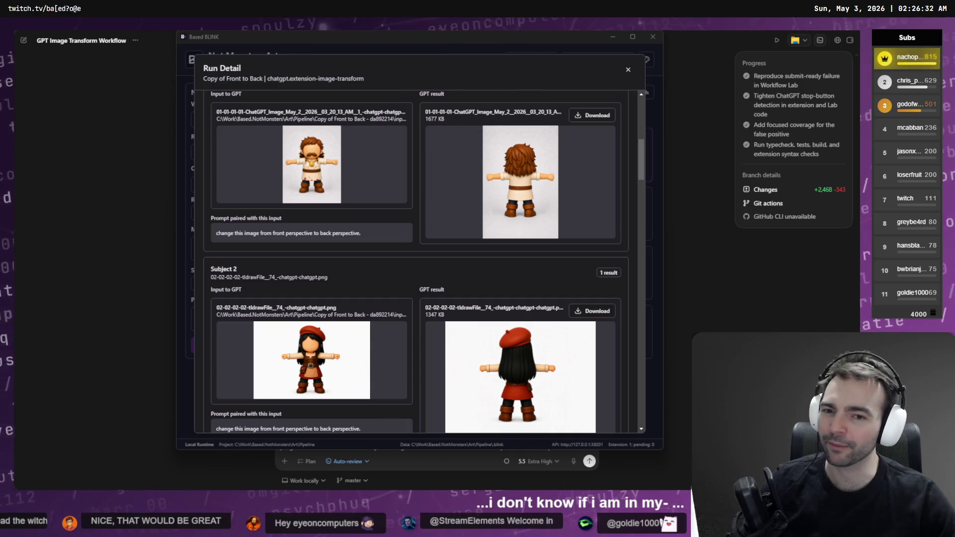
Scroll to Subject 3's new 1425 KB back-view result while Subject 4 remains pending.
scroll(324, 228, "down", 5)
scroll(391, 209, "down", 1)
scroll(391, 208, "up", 2)
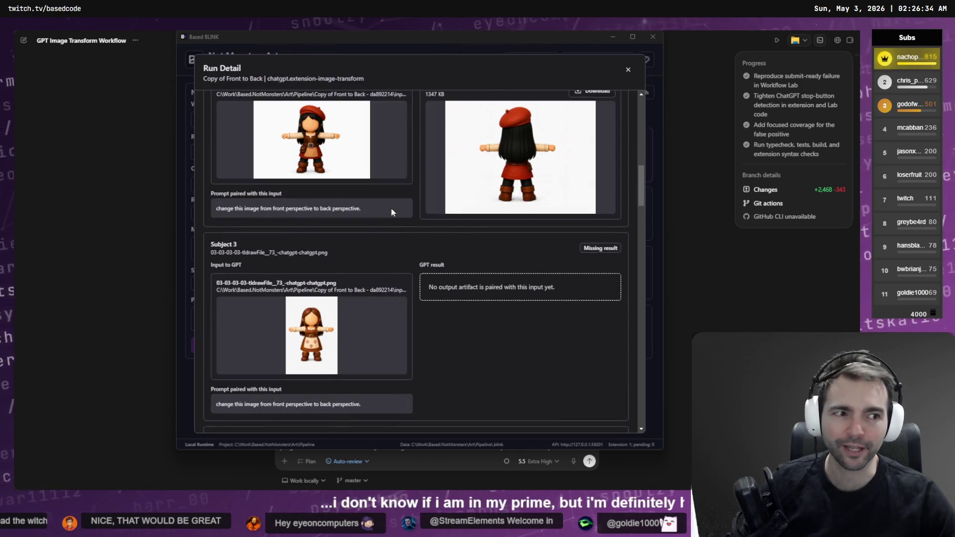
scroll(391, 209, "down", 2)
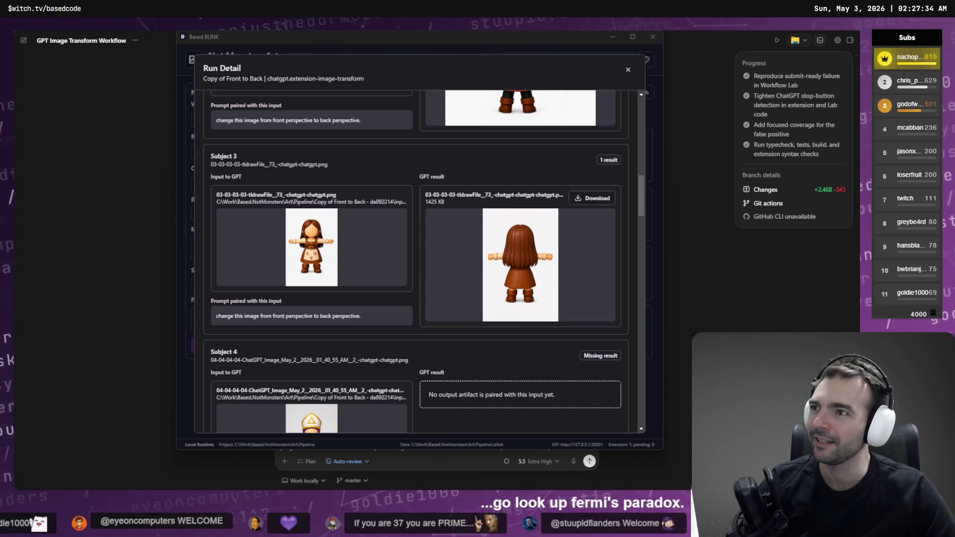
Open the Wikipedia 'Fermi paradox' article from Chrome's search results.
key("alt+Tab")
scroll(194, 408, "down", 5)
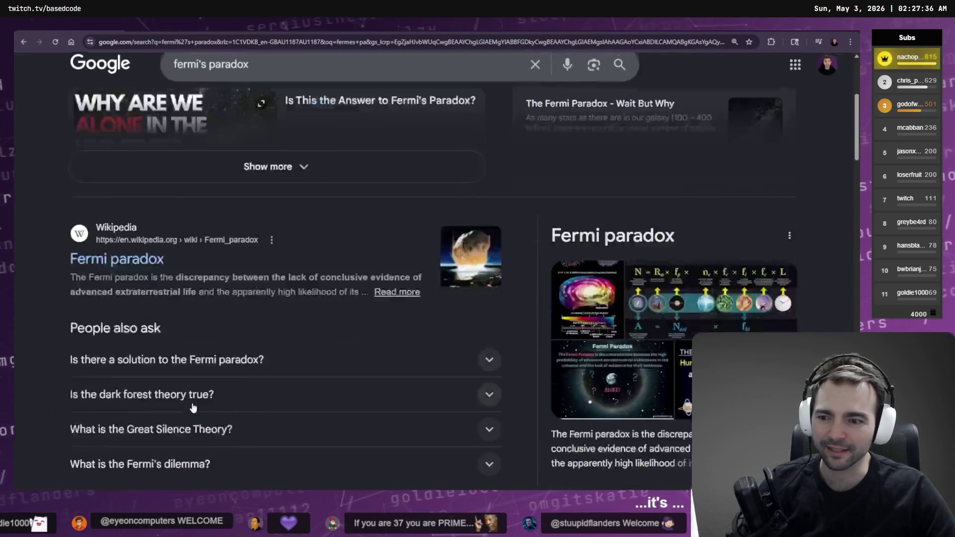
left_click(117, 216)
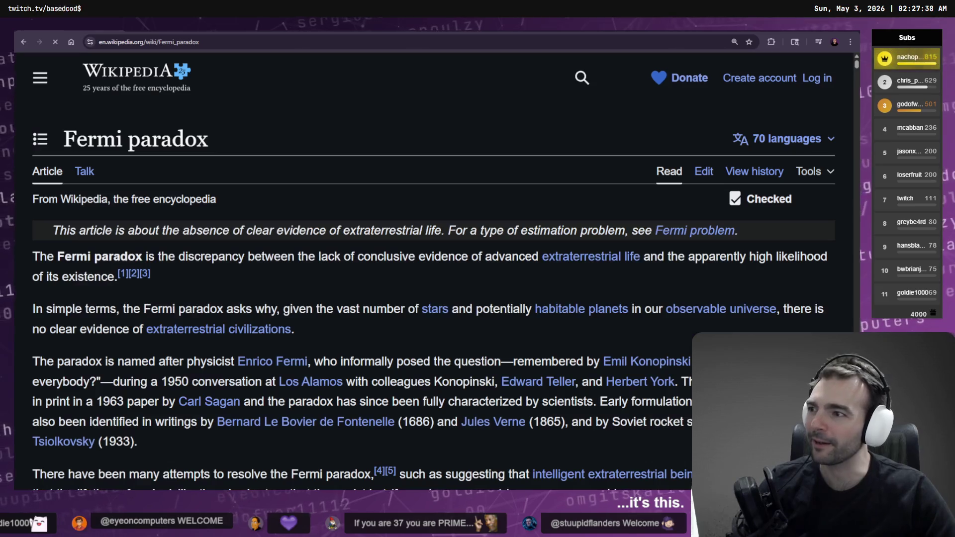
scroll(462, 314, "down", 3)
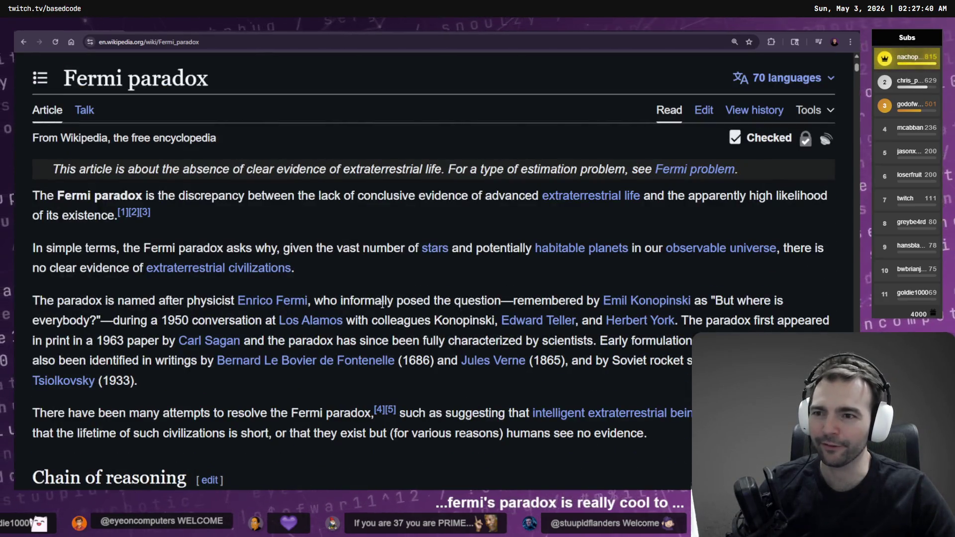
Highlight the paradox's definition and high-likelihood phrase in the intro's opening sentence.
left_click_drag(144, 194, 539, 195)
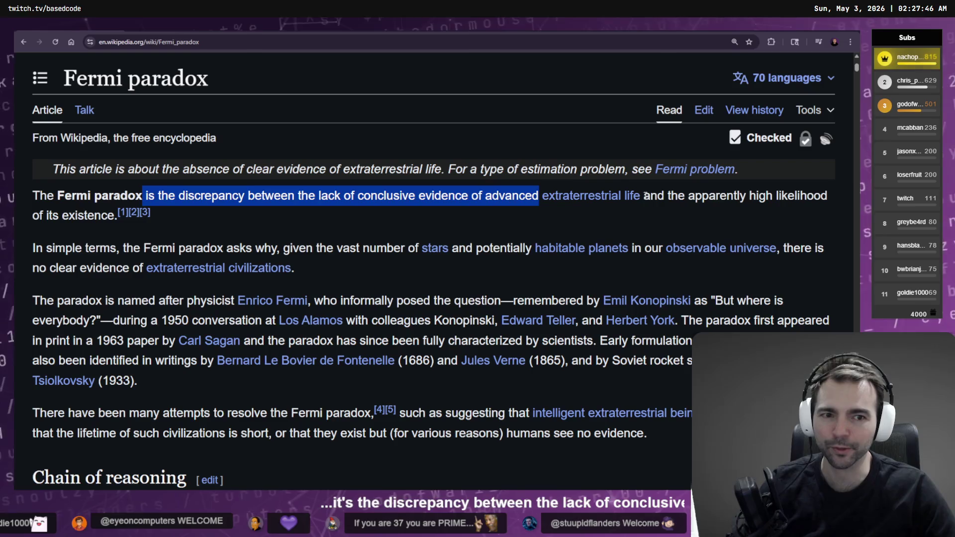
left_click_drag(644, 195, 829, 196)
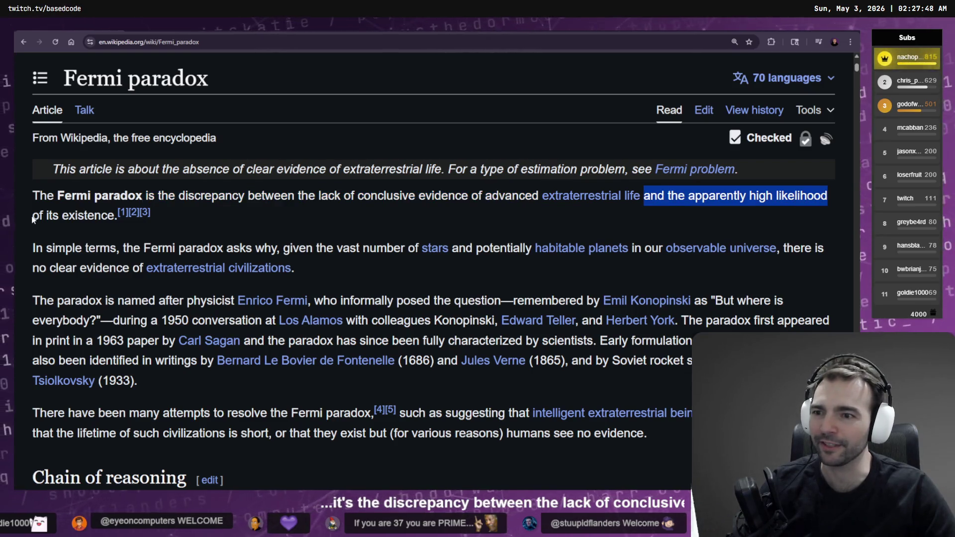
left_click_drag(33, 216, 128, 215)
left_click(372, 231)
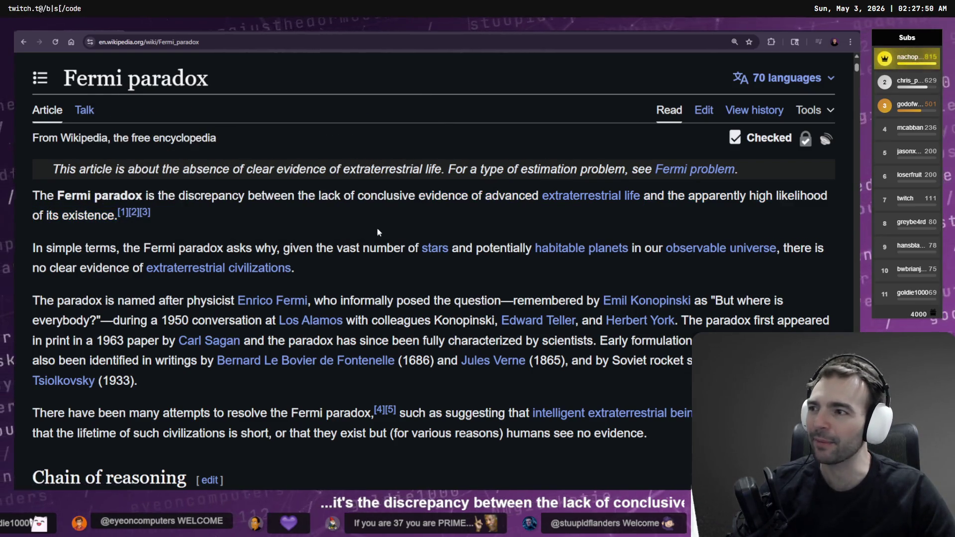
Scroll down the article to the Drake equation section and its formula.
scroll(377, 229, "down", 10)
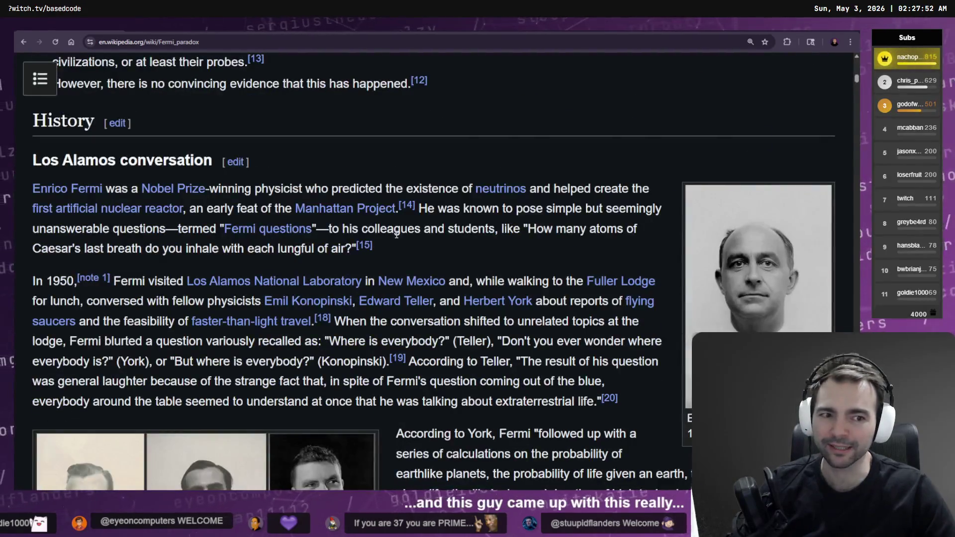
scroll(397, 234, "down", 12)
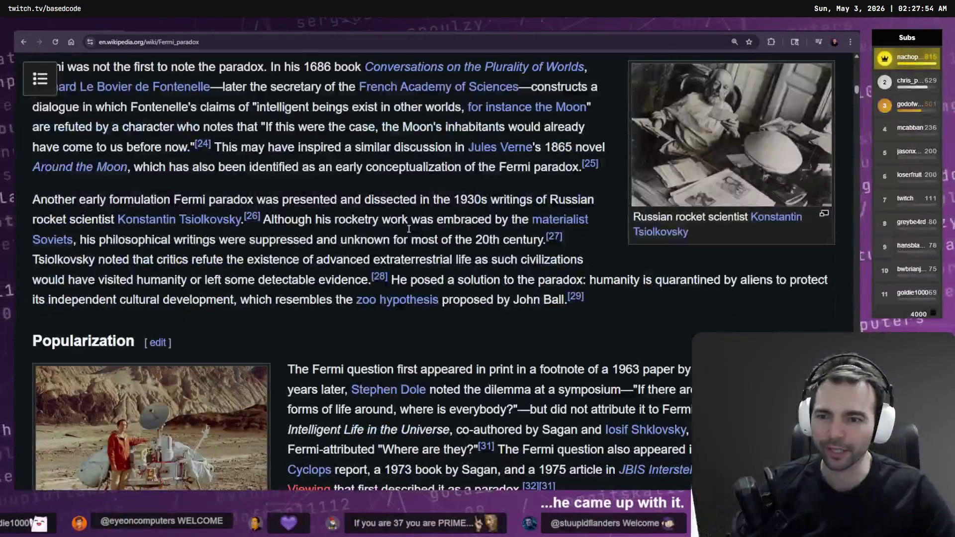
scroll(409, 229, "down", 6)
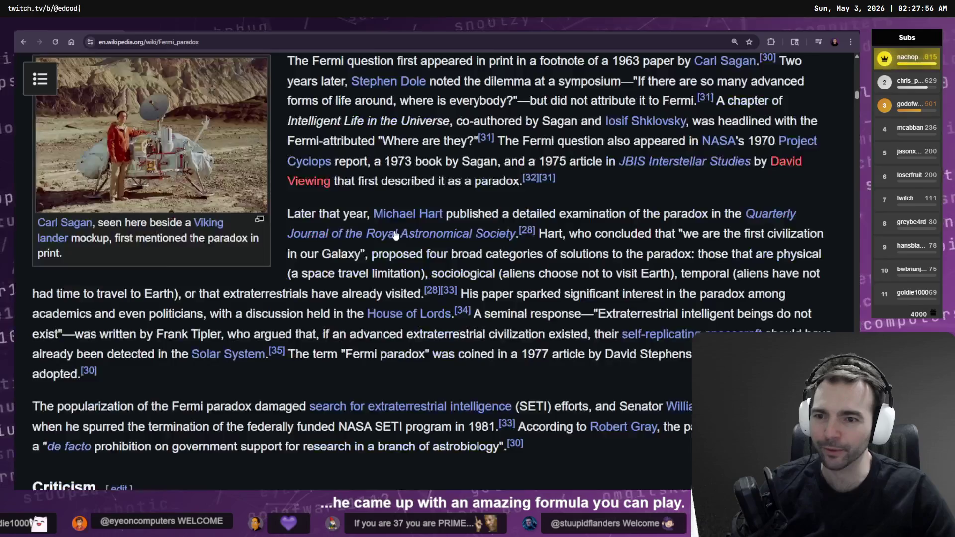
scroll(396, 236, "down", 12)
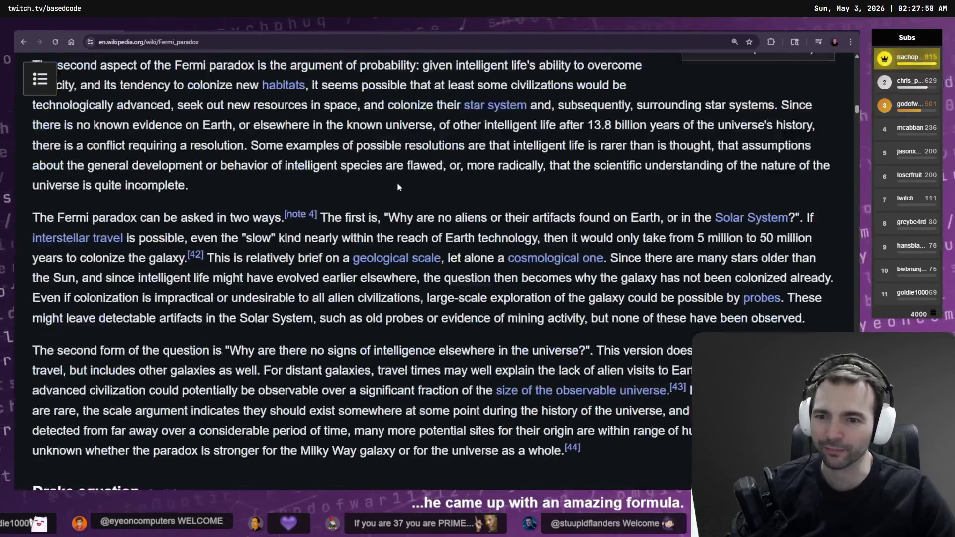
scroll(398, 187, "down", 5)
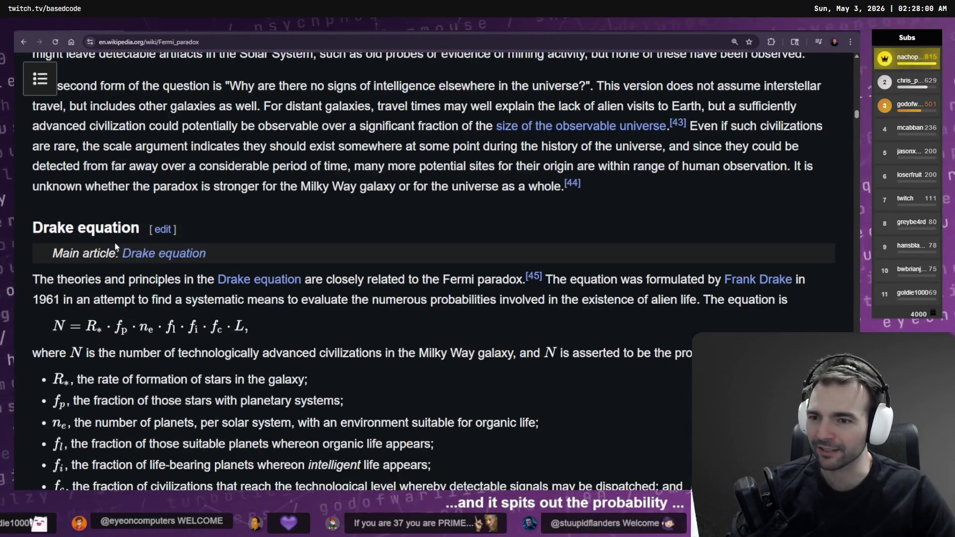
mouse_move(207, 256)
left_mouse_down()
mouse_move(110, 260)
mouse_move(124, 260)
left_mouse_up()
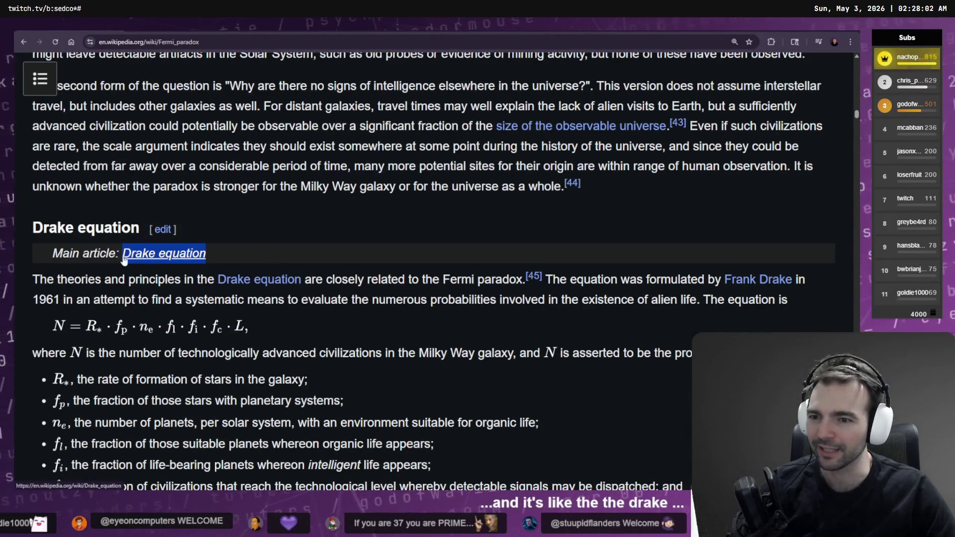
scroll(349, 319, "down", 3)
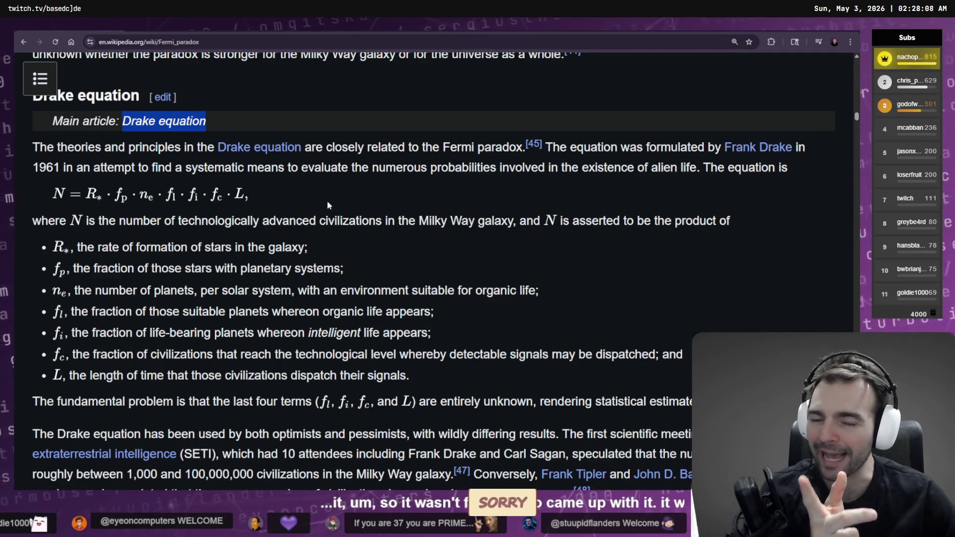
mouse_move(409, 376)
left_mouse_down()
mouse_move(52, 300)
mouse_move(32, 220)
left_mouse_up()
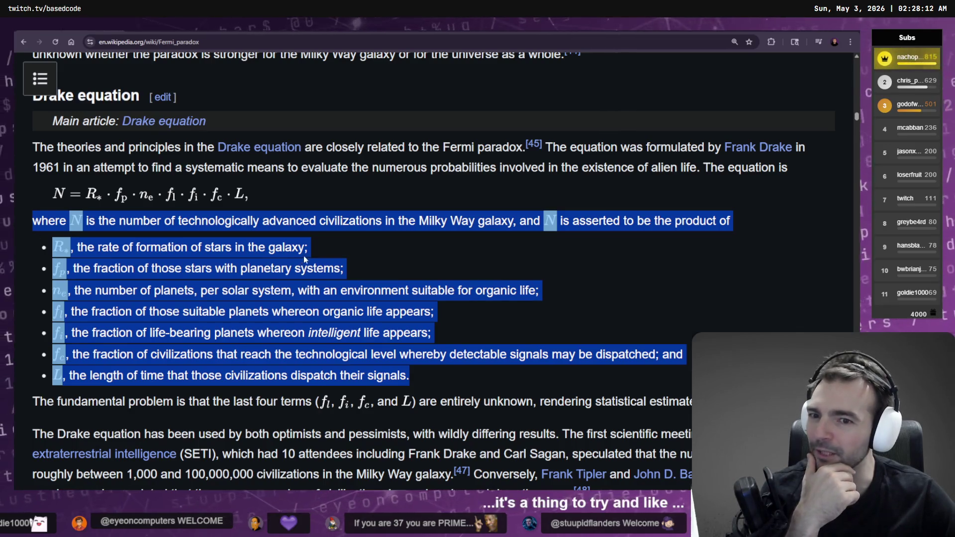
left_click(327, 246)
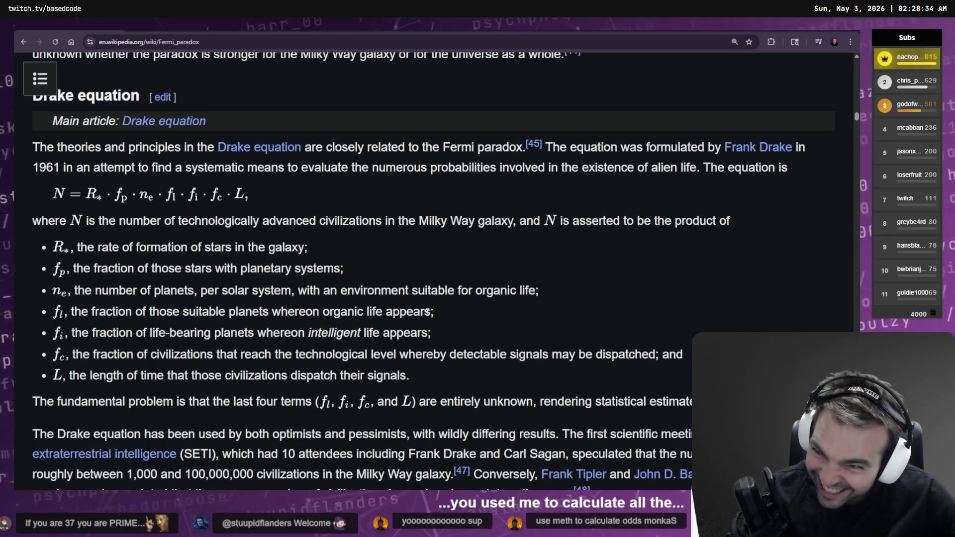
scroll(427, 312, "up", 10)
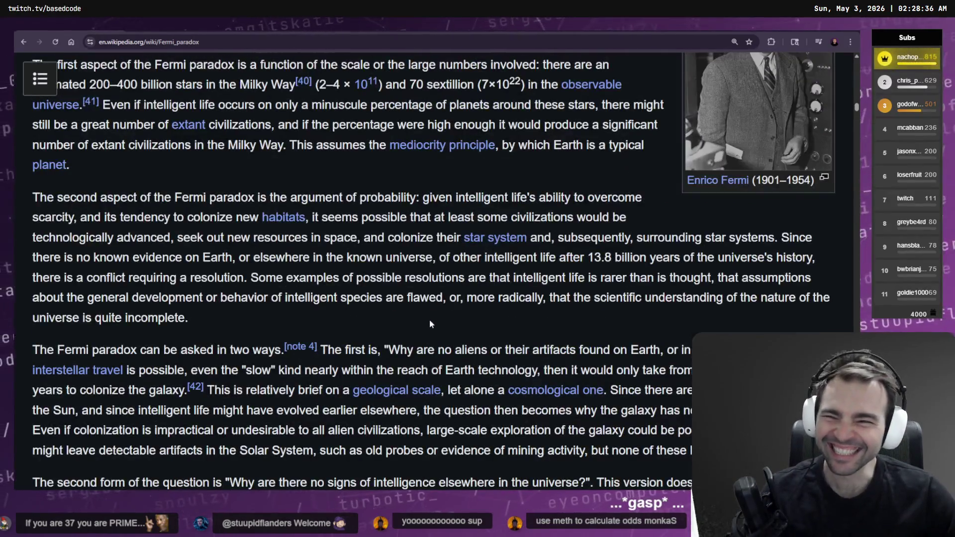
scroll(430, 324, "up", 2)
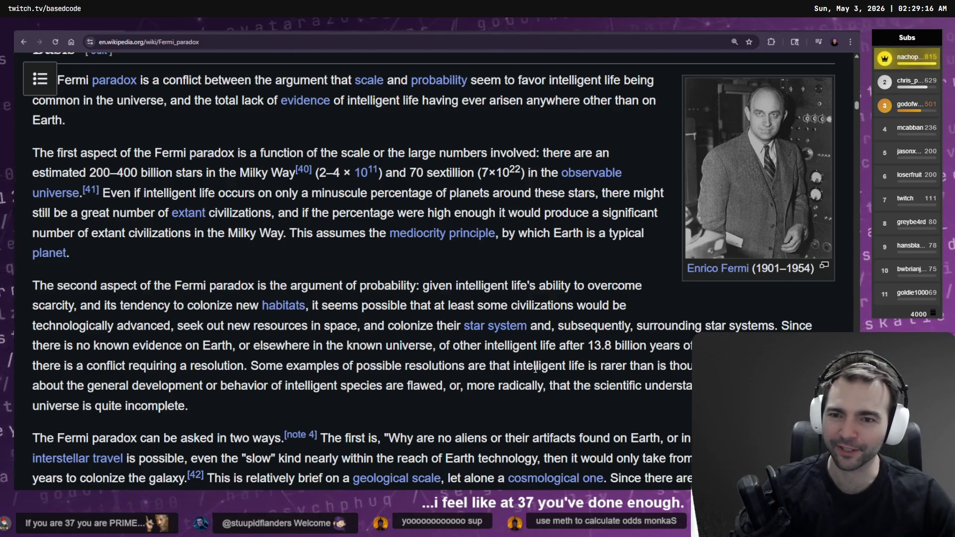
Scroll through the Copy of Front to Back run's subject results to check back views and missing outputs.
key("alt+Tab")
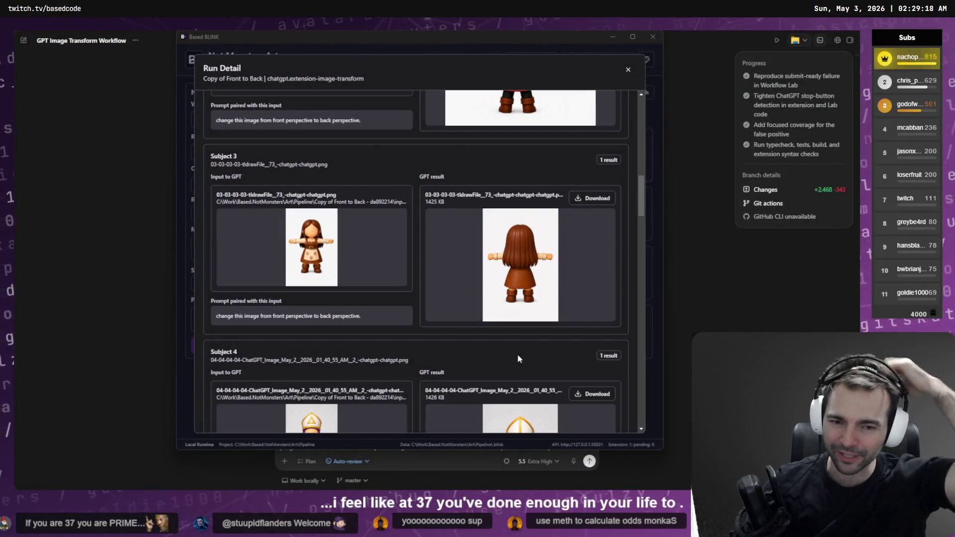
scroll(488, 221, "down", 10)
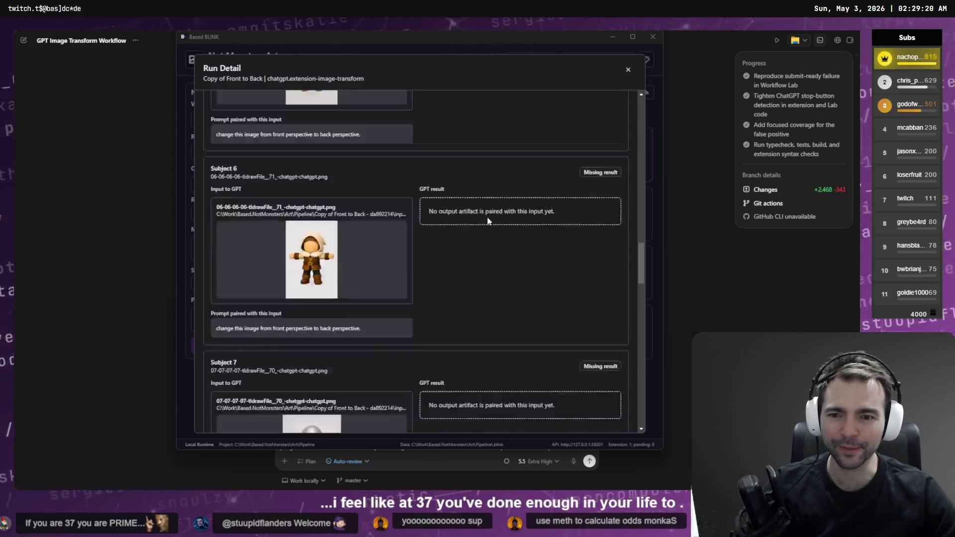
scroll(488, 221, "up", 8)
scroll(500, 220, "down", 2)
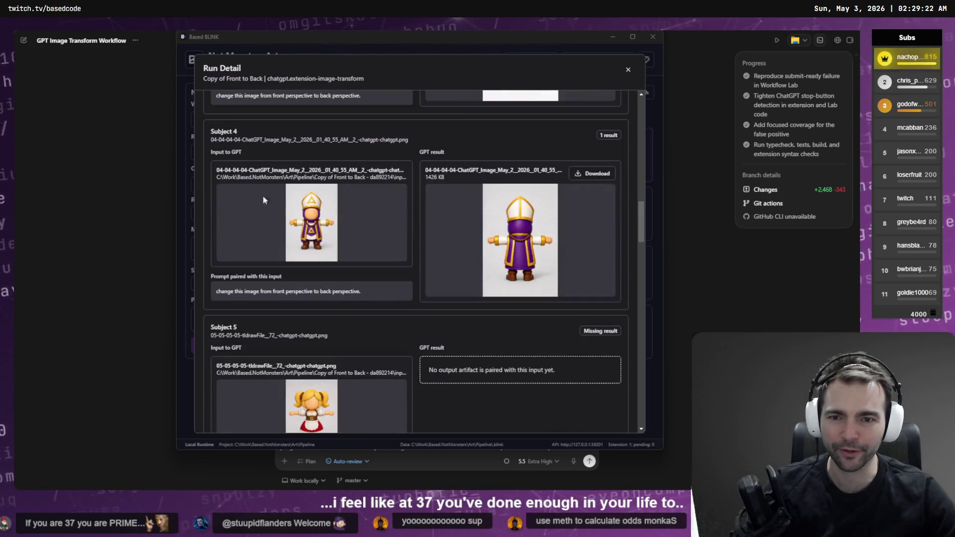
scroll(414, 282, "down", 5)
scroll(431, 252, "up", 4)
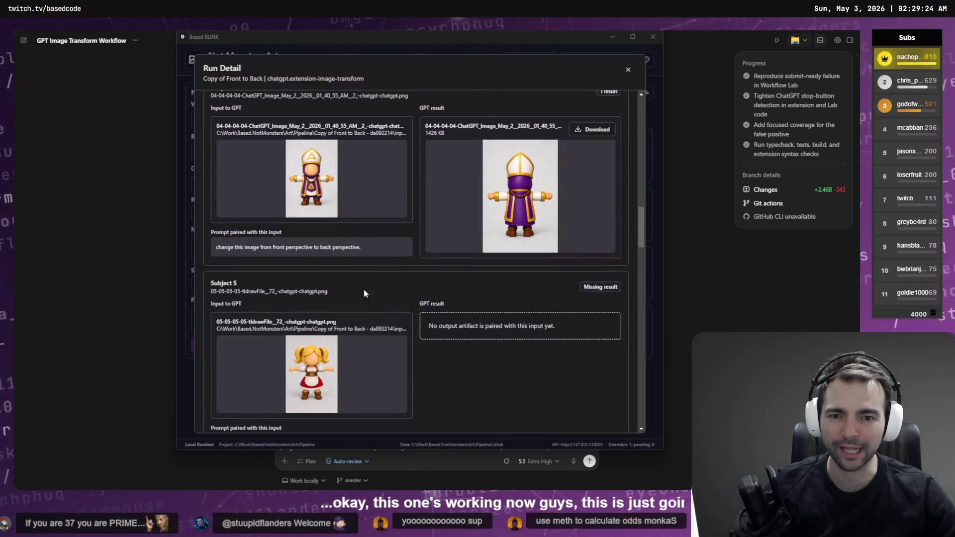
scroll(553, 337, "up", 15)
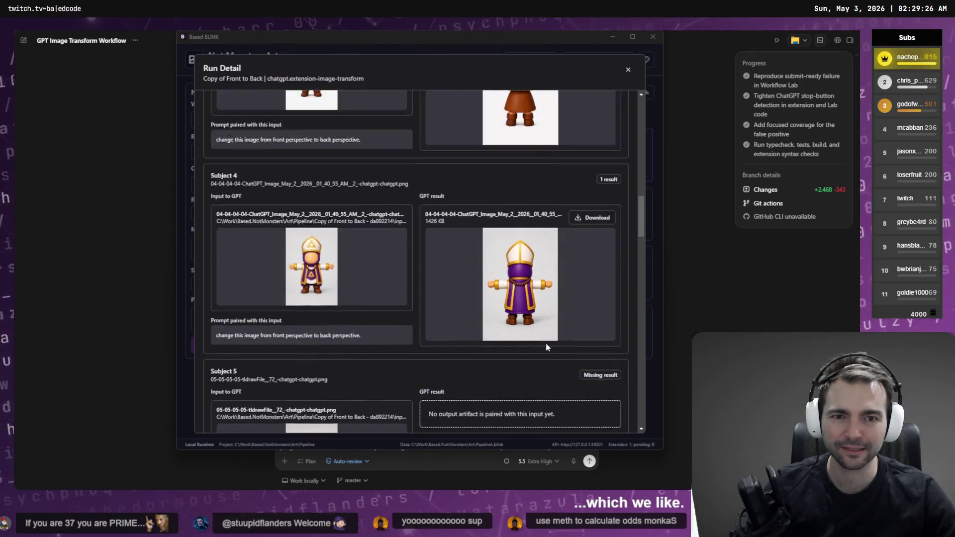
scroll(551, 336, "up", 2)
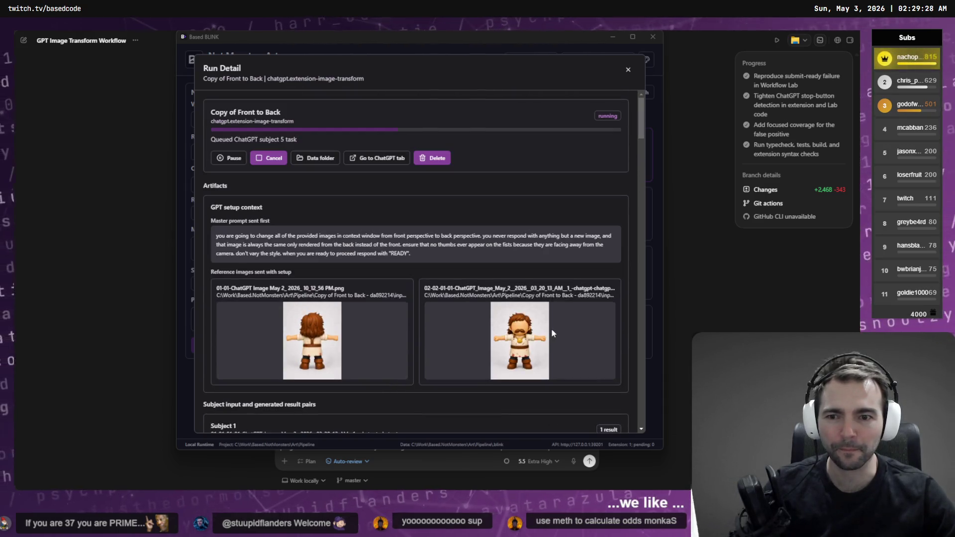
scroll(551, 334, "down", 5)
scroll(548, 336, "up", 4)
scroll(501, 203, "down", 10)
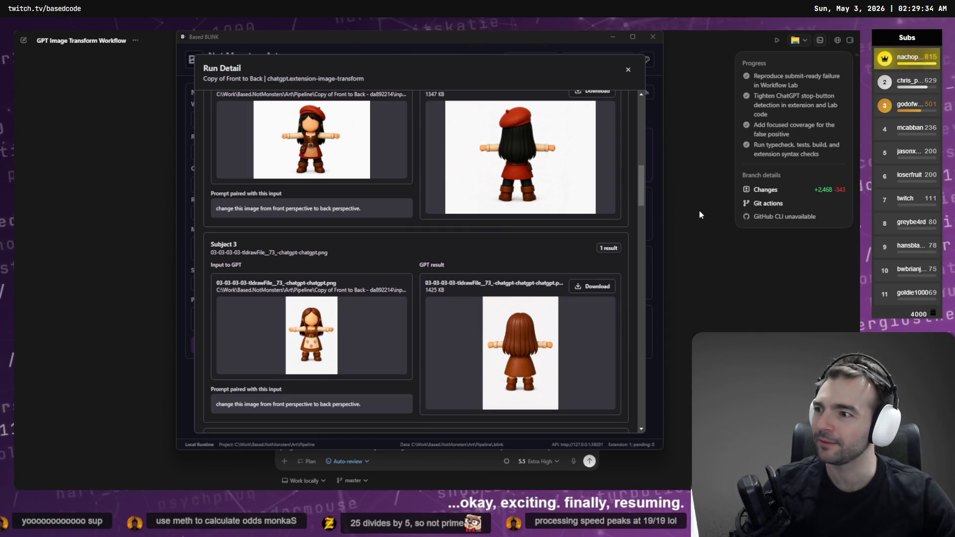
left_click(701, 215)
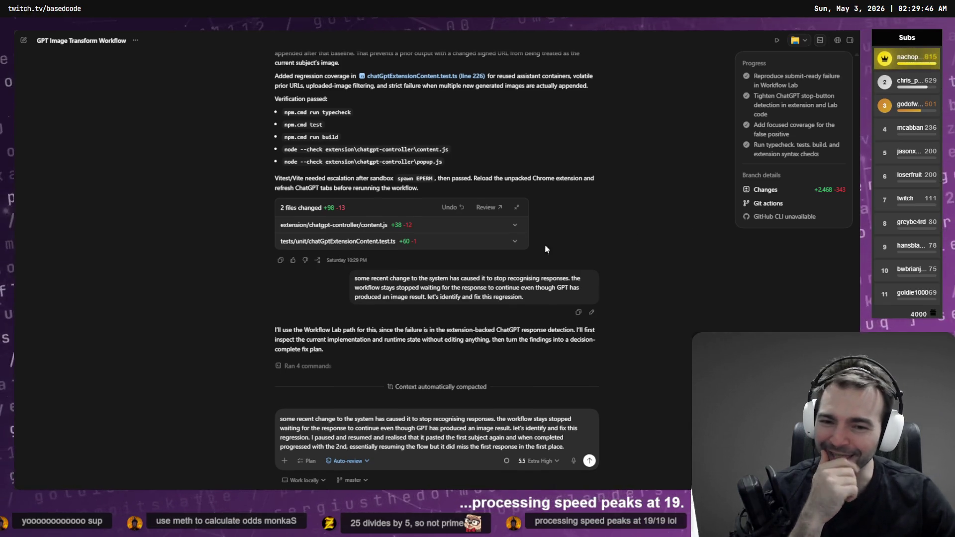
Add a new dictated line to the bug-report prompt asking why the workflow didn't proceed initially.
scroll(496, 432, "up", 6)
scroll(496, 433, "down", 7)
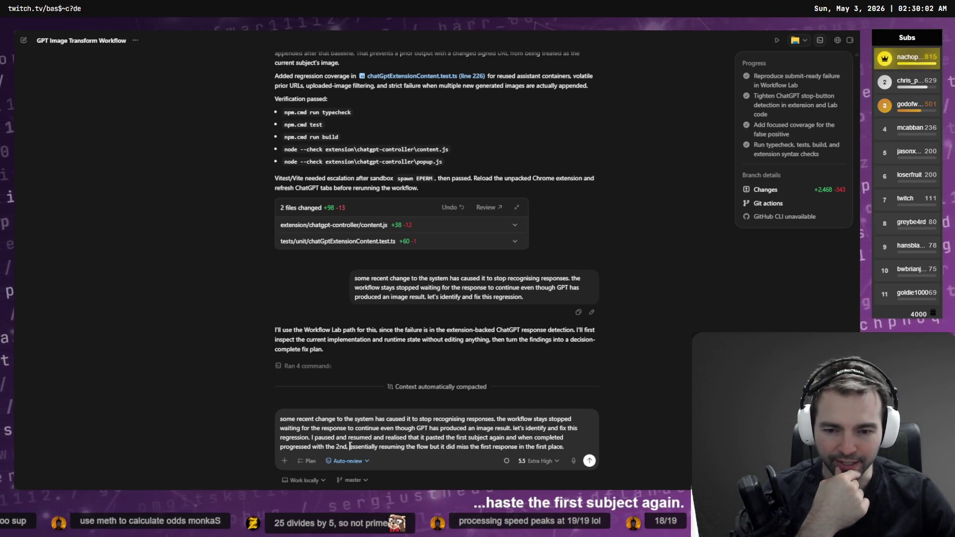
left_click(577, 444)
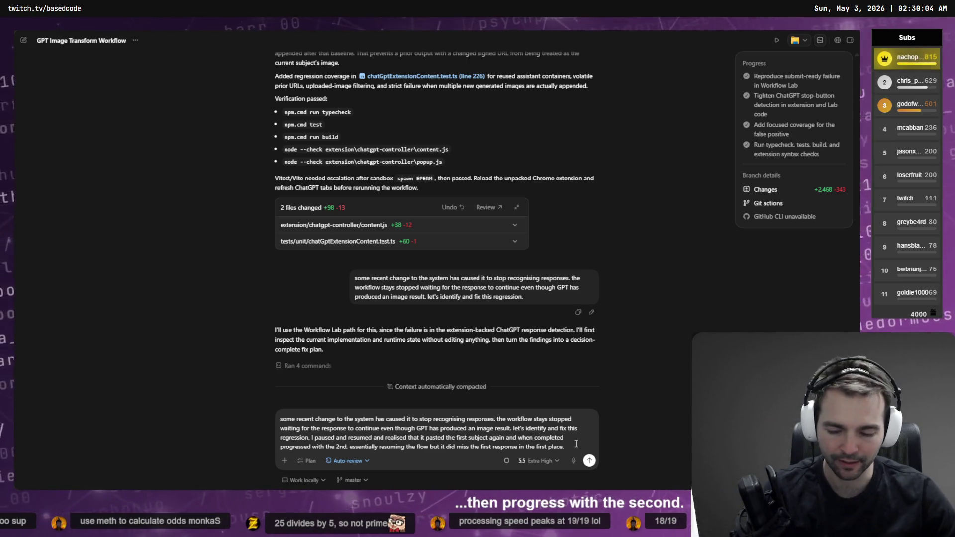
key("shift+Return")
key("super+h")
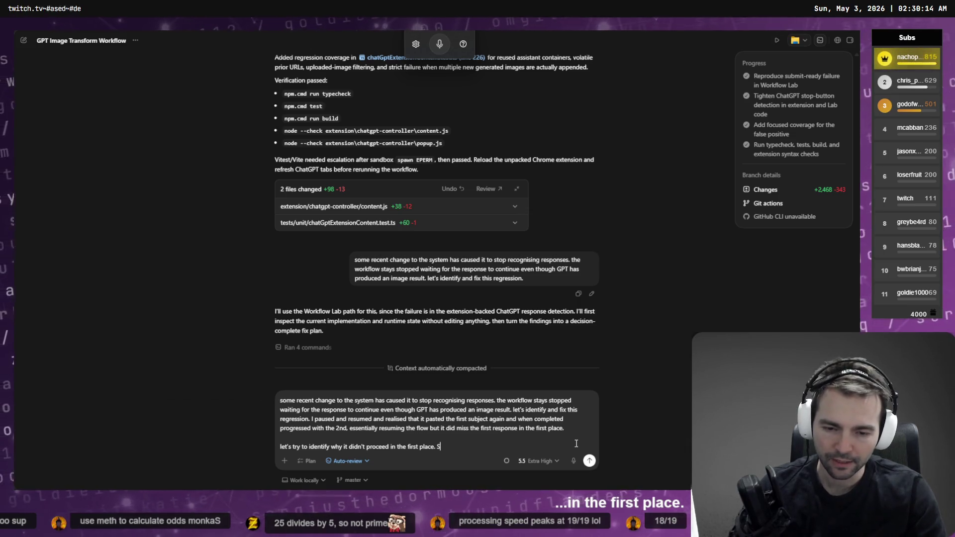
type("ee @Work")
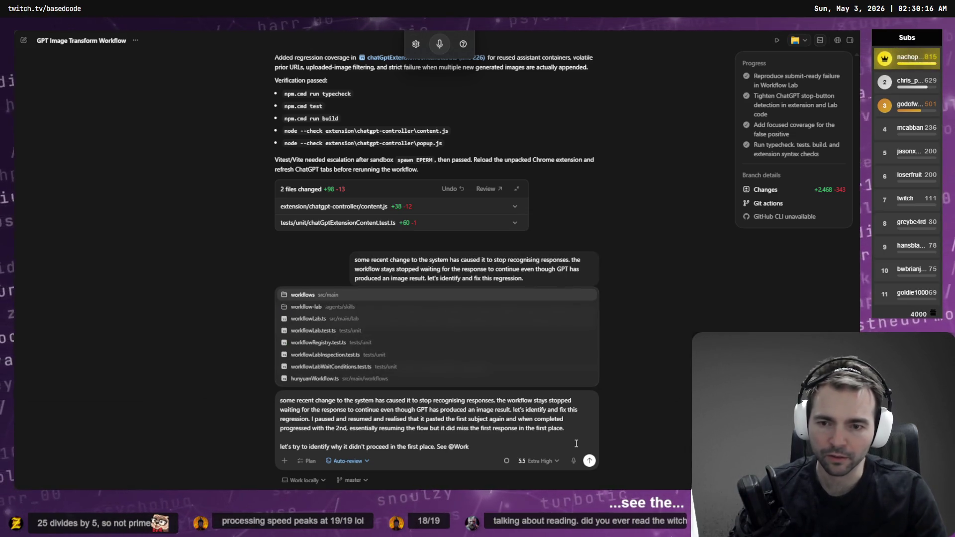
key("Down")
key("Down")
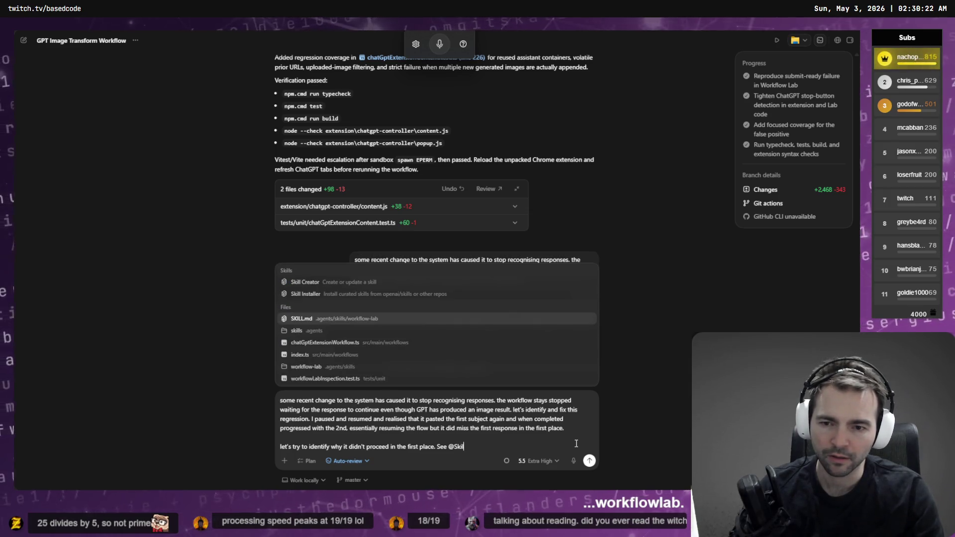
key("Return")
key("super+h")
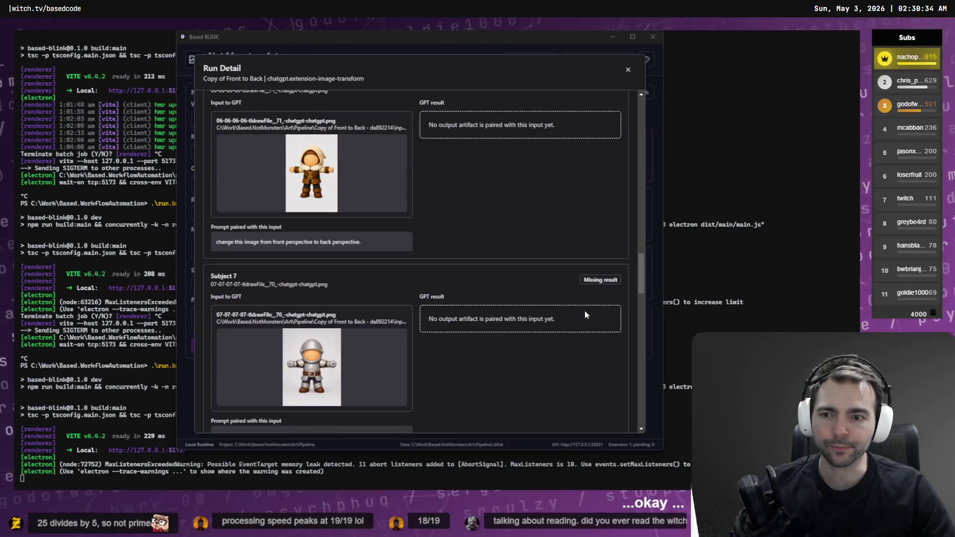
Focus the left coding-agent session's prompt, then go to Godot's reload prompt for the slash scene.
left_click(728, 217)
key("alt+Tab")
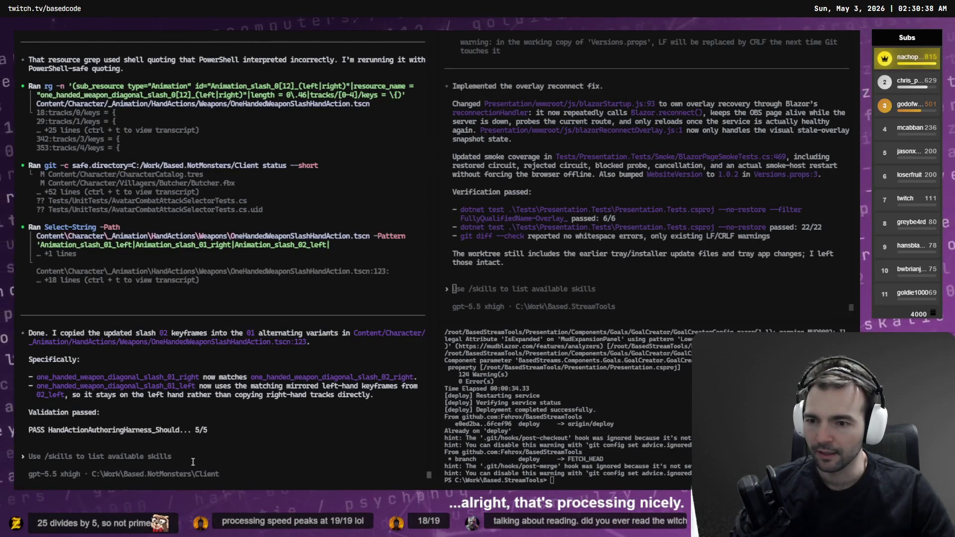
left_click(308, 391)
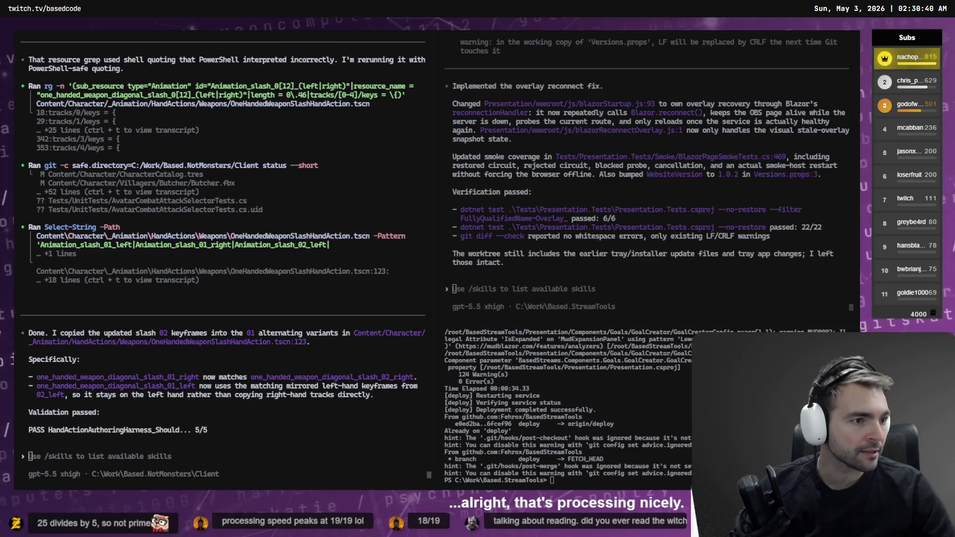
key("alt+Tab")
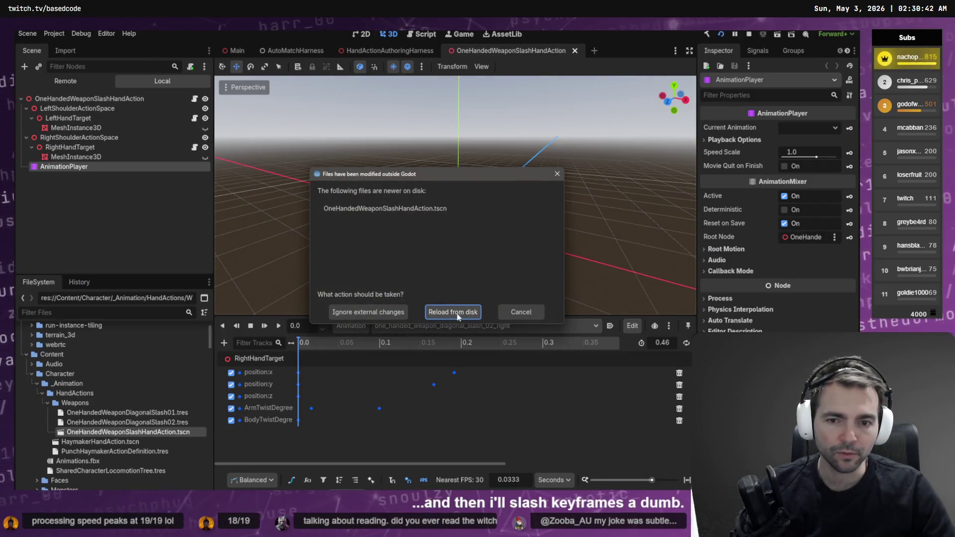
Reload OneHandedWeaponSlashHandAction.tscn from disk and run the HandActionAuthoringHarness scene.
left_click(453, 312)
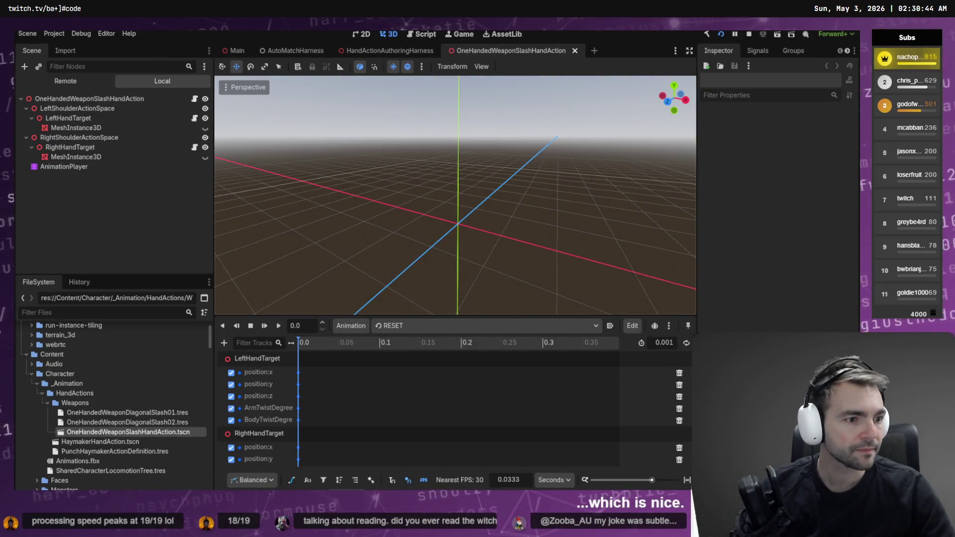
left_click(385, 50)
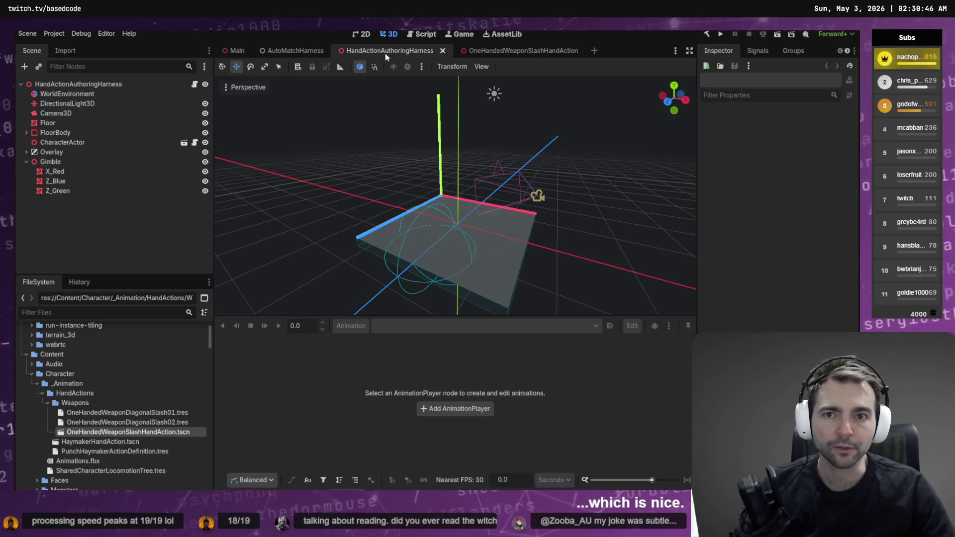
key("F6")
Return to the OneHandedWeaponSlashHandAction tab and dismiss its tab context menu.
left_click(517, 52)
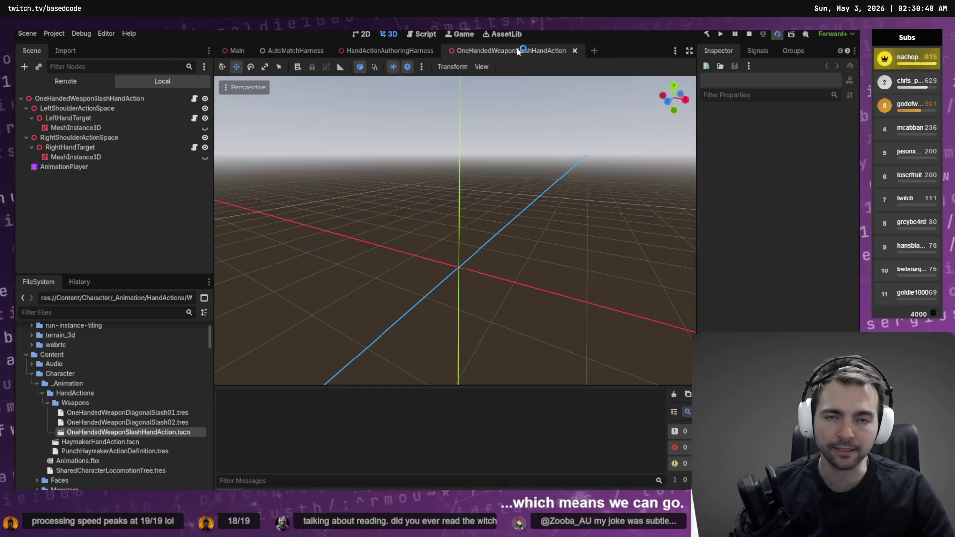
mouse_move(519, 53)
left_mouse_down()
mouse_move(665, 179)
mouse_move(687, 180)
mouse_move(512, 50)
left_mouse_up()
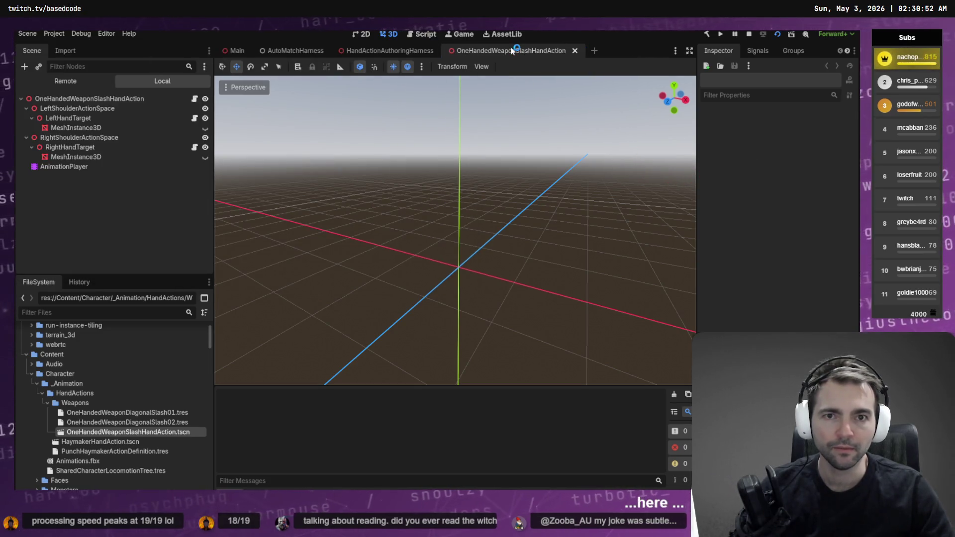
right_click(512, 50)
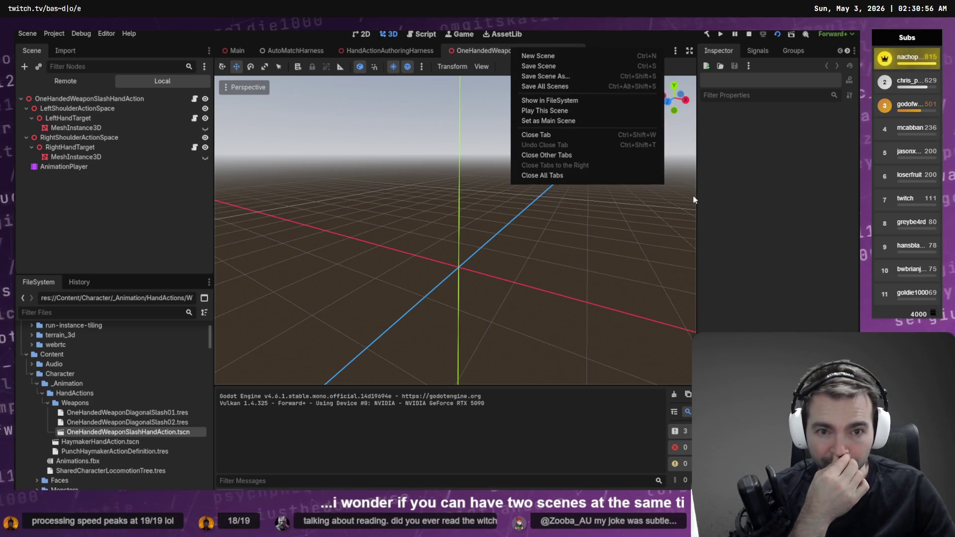
left_click(721, 187)
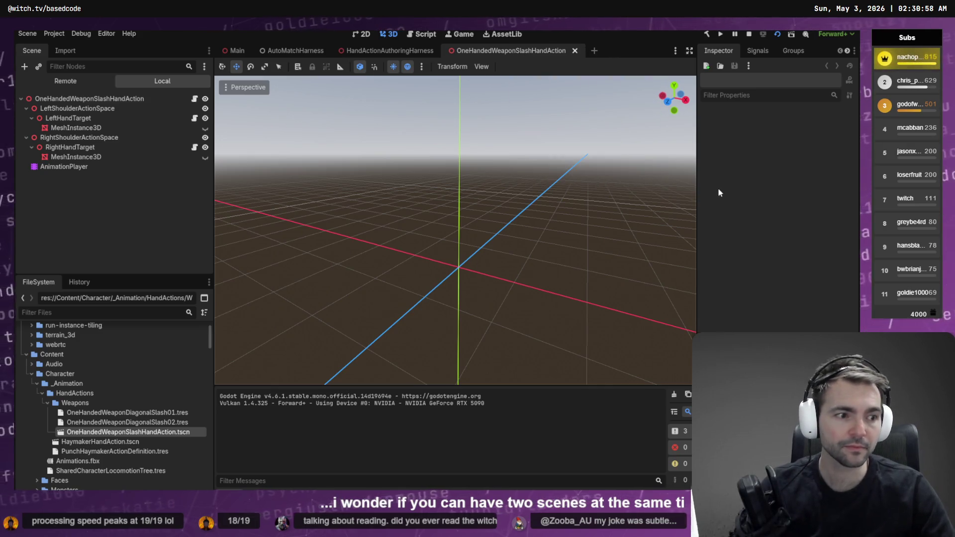
key("F5")
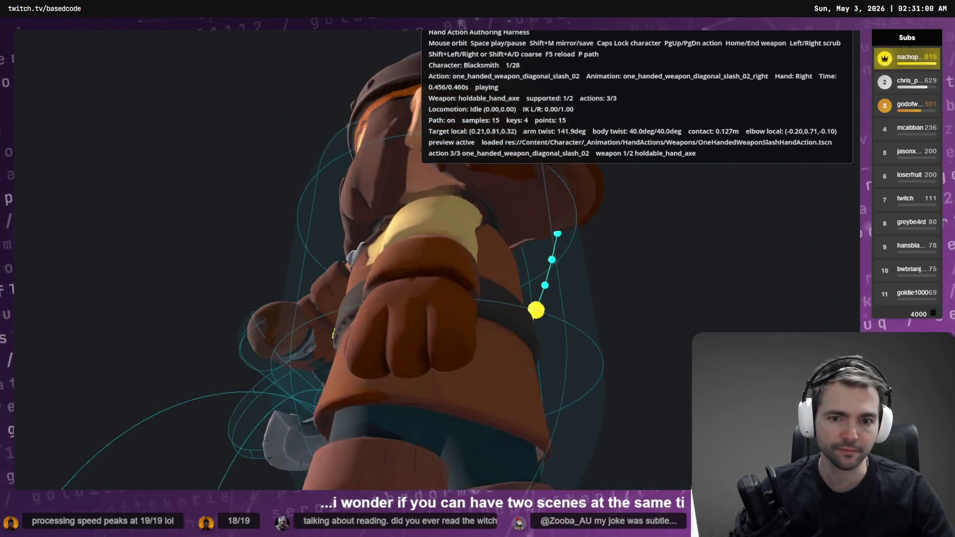
key("space")
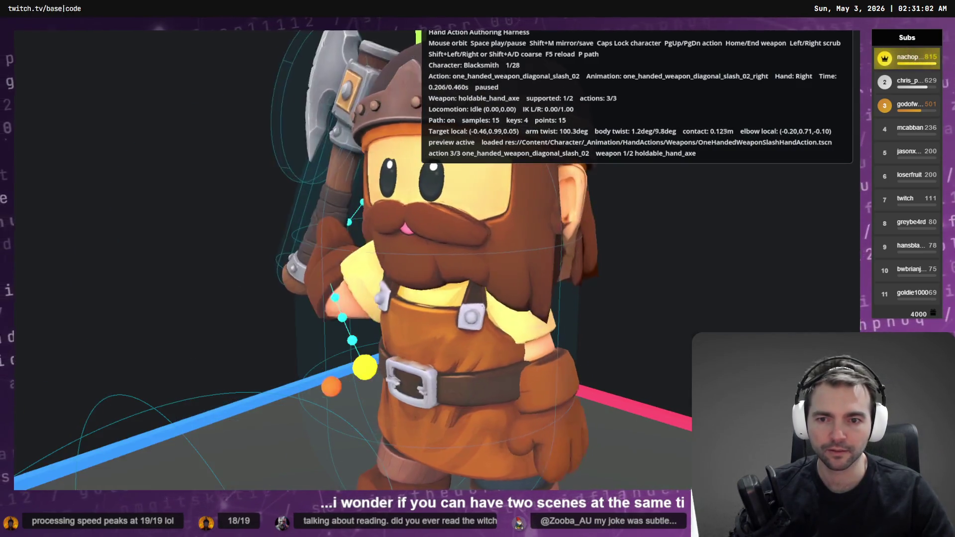
key("Right")
key("Right")
key("Right")
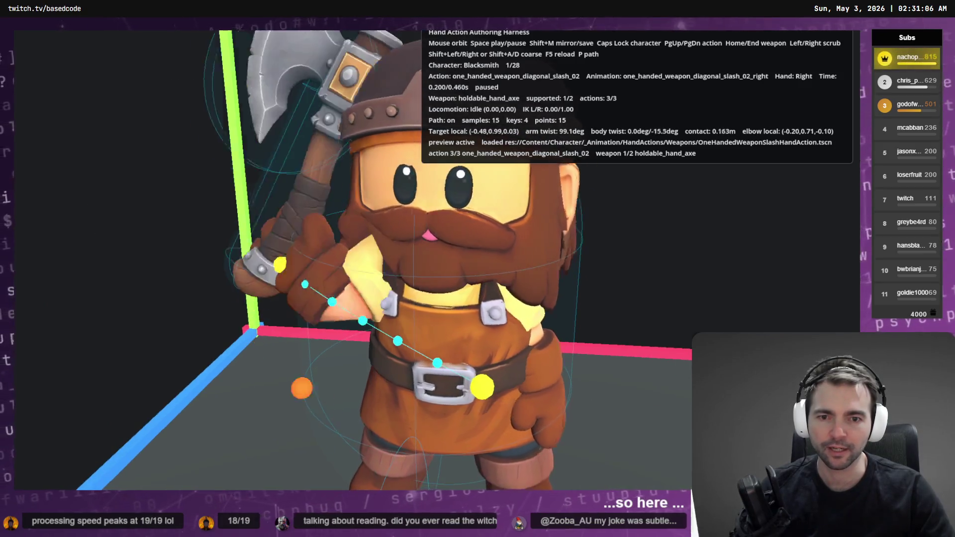
key("Left")
key("Left")
key("Left")
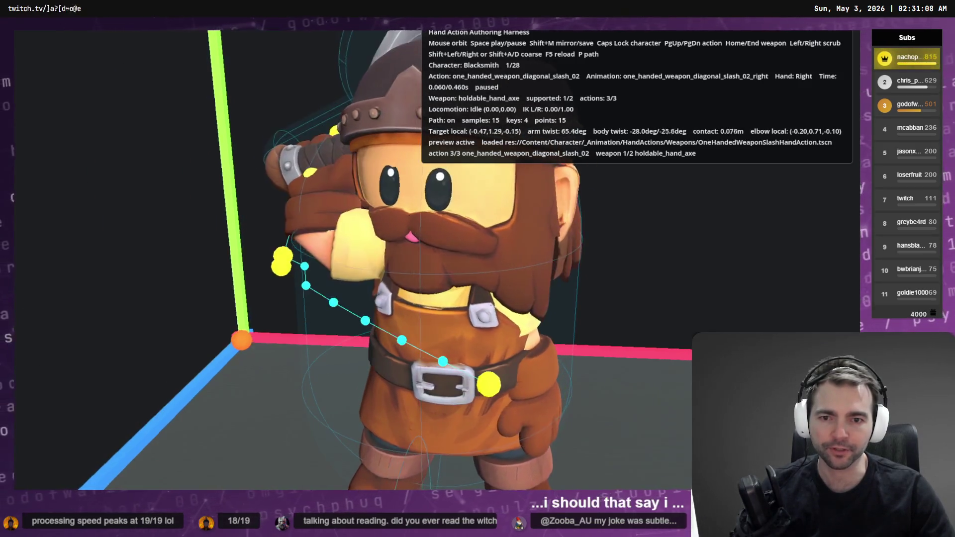
key("Right")
key("Right")
key("Right")
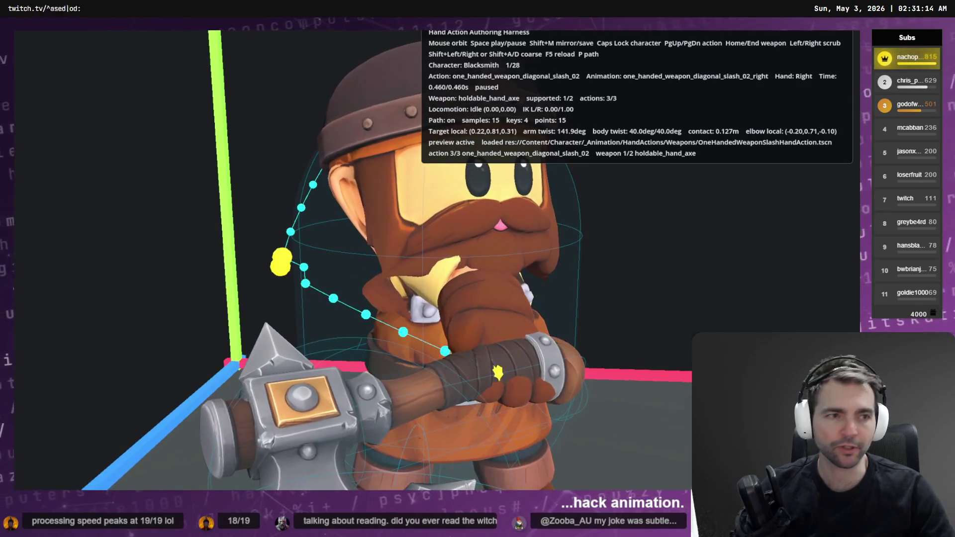
key("F8")
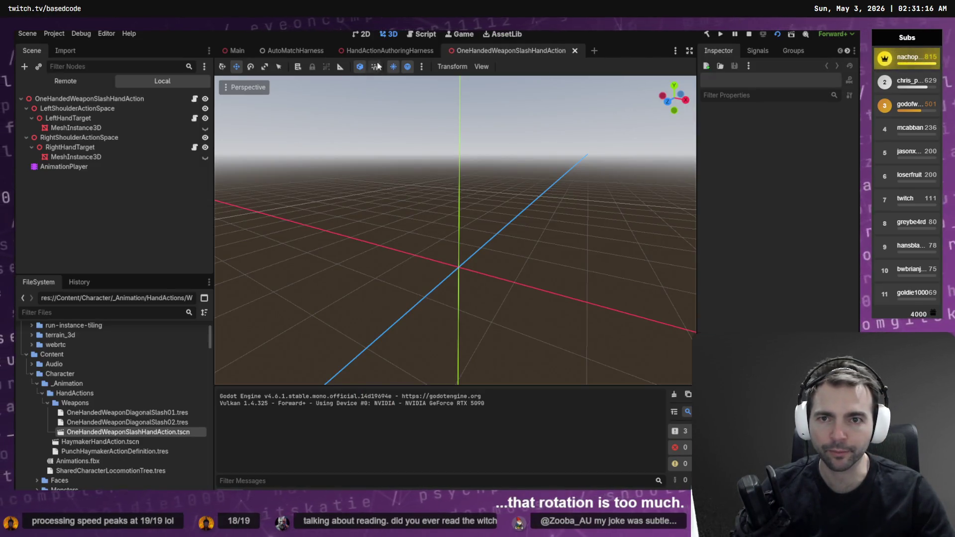
Open the slash scene's AnimationPlayer in the Bezier curve editor with curves fitted to view.
left_click(386, 55)
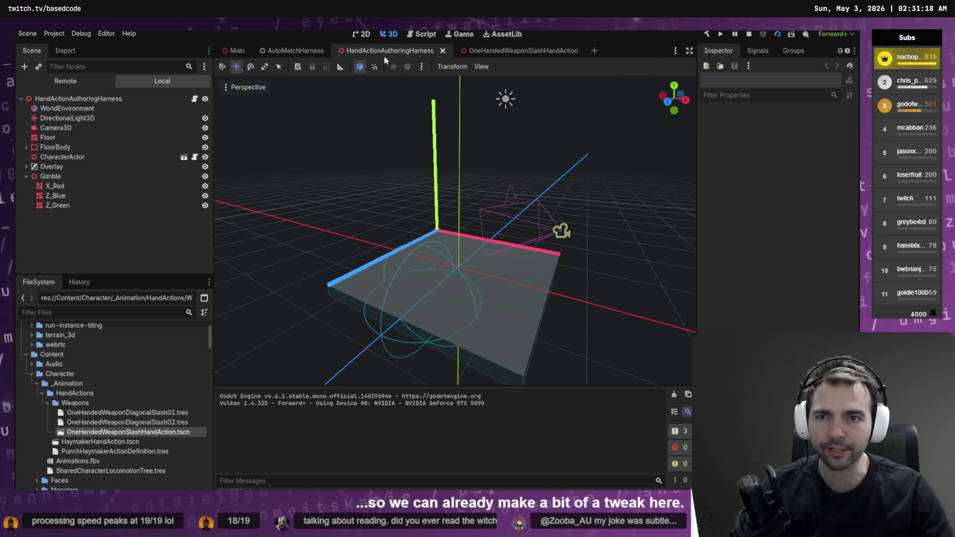
left_click(506, 50)
double_click(74, 168)
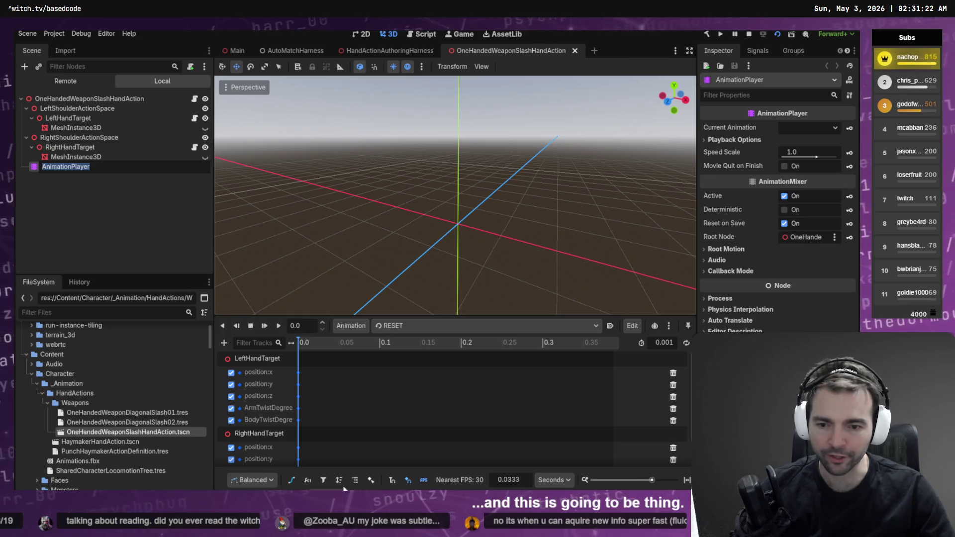
left_click(290, 485)
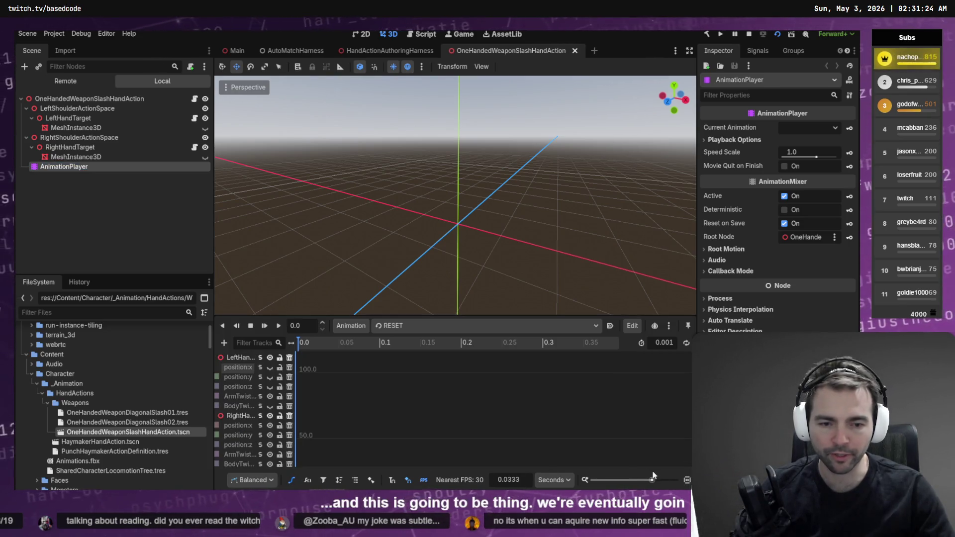
left_click(686, 480)
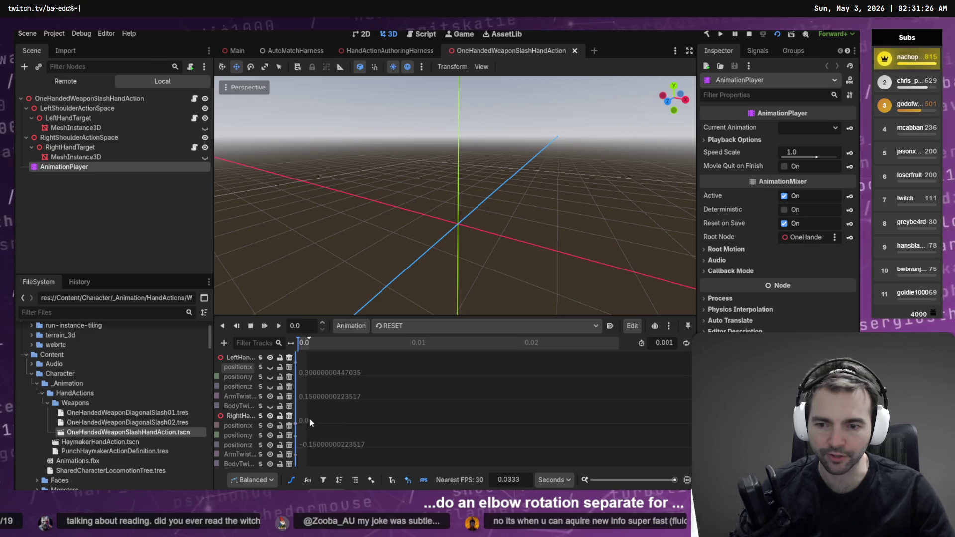
Load one_handed_weapon_diagonal_slash_02_right and orbit around its pose in the running harness.
left_click(417, 326)
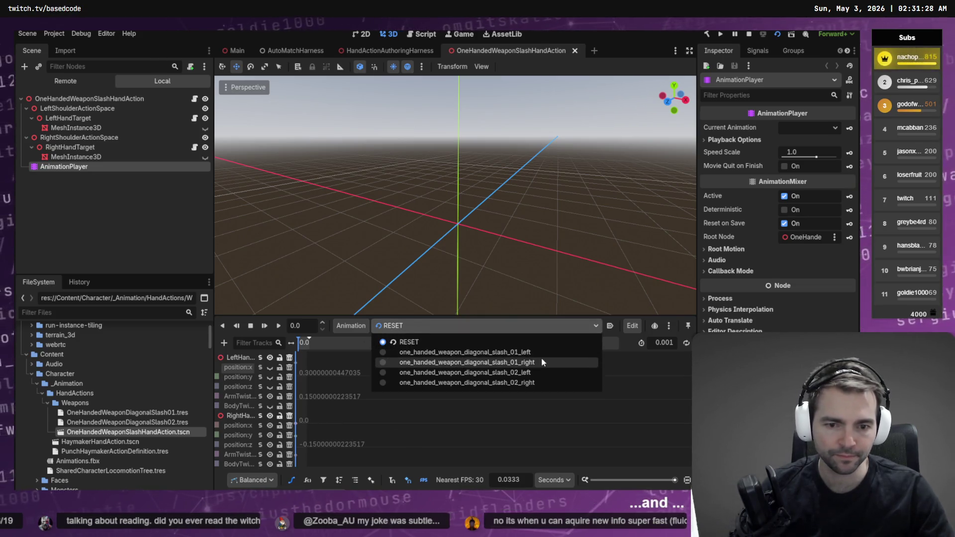
left_click(533, 386)
key("alt+Tab")
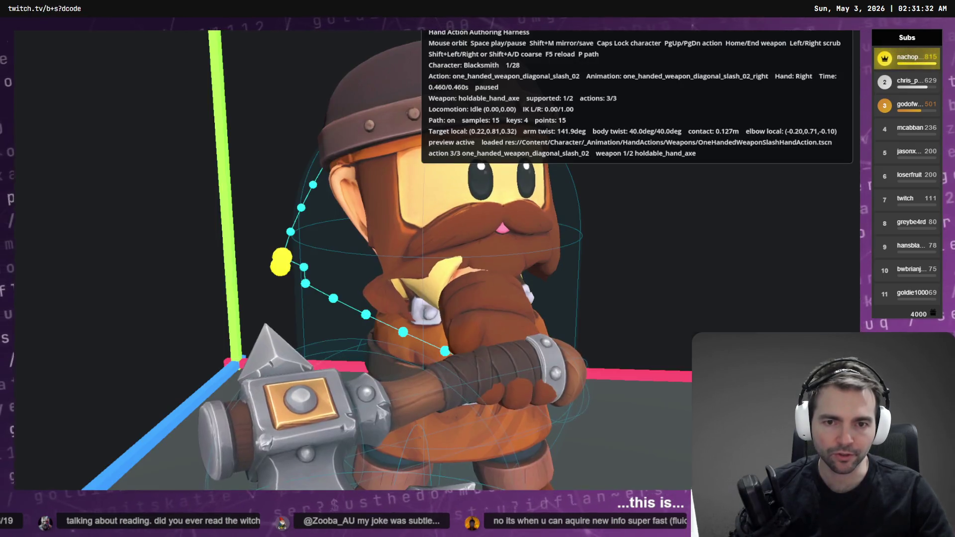
left_click_drag(348, 249, 396, 249)
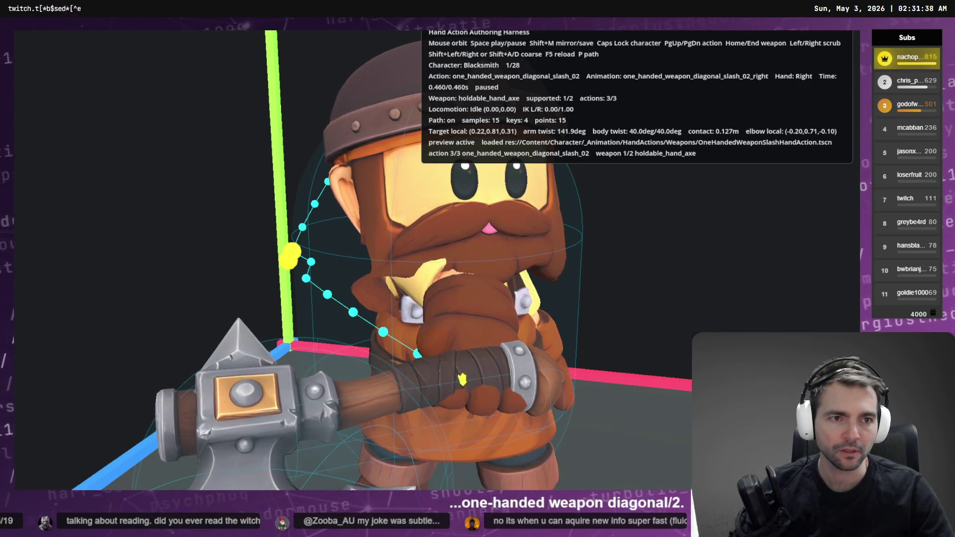
key("alt+Tab")
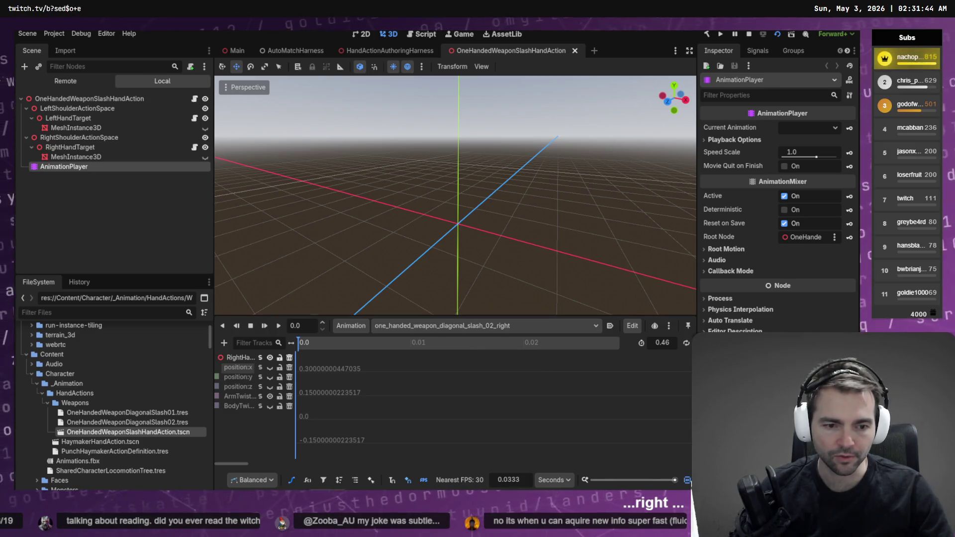
Frame all keys and select the final ArmTwist key at 0.4 s.
key("f")
scroll(494, 422, "up", 1)
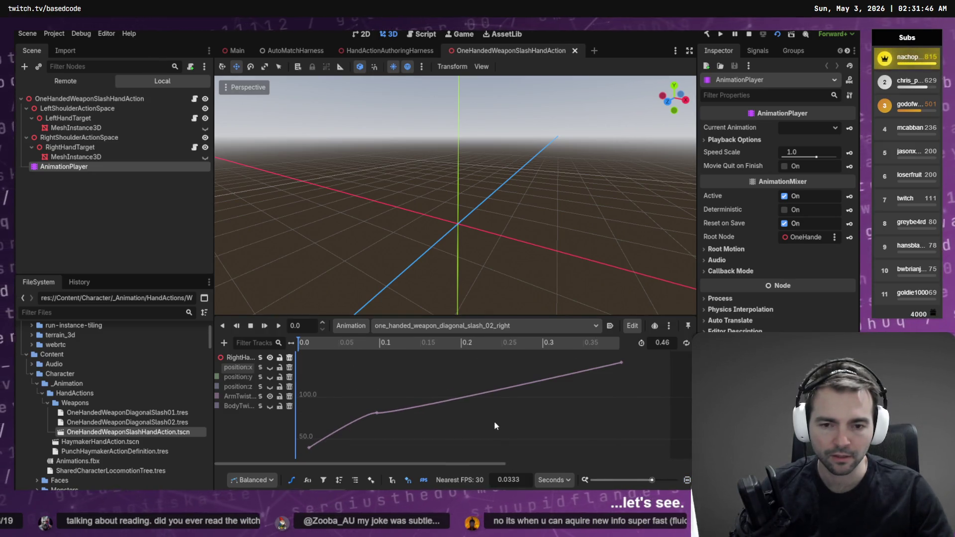
left_click(269, 397)
left_click(269, 397)
left_click(621, 363)
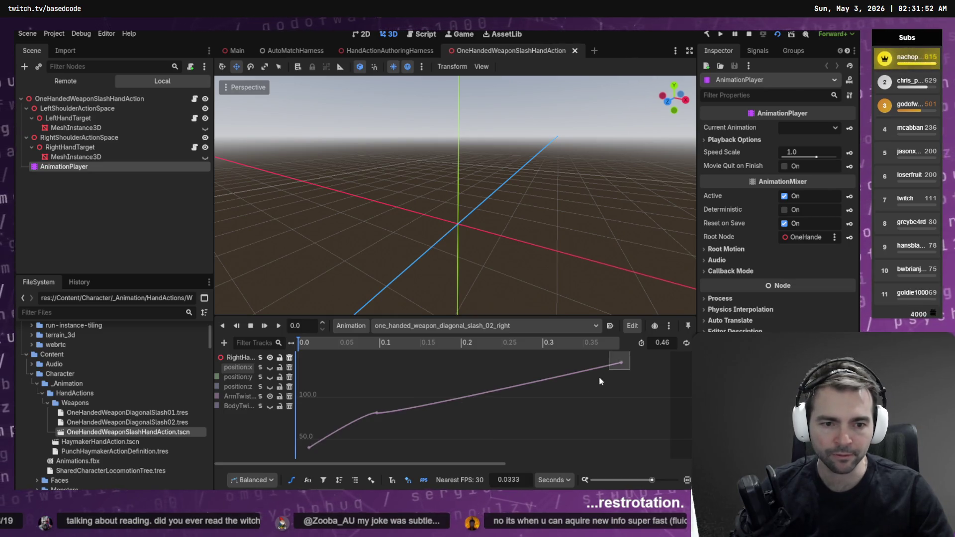
key("alt+Tab")
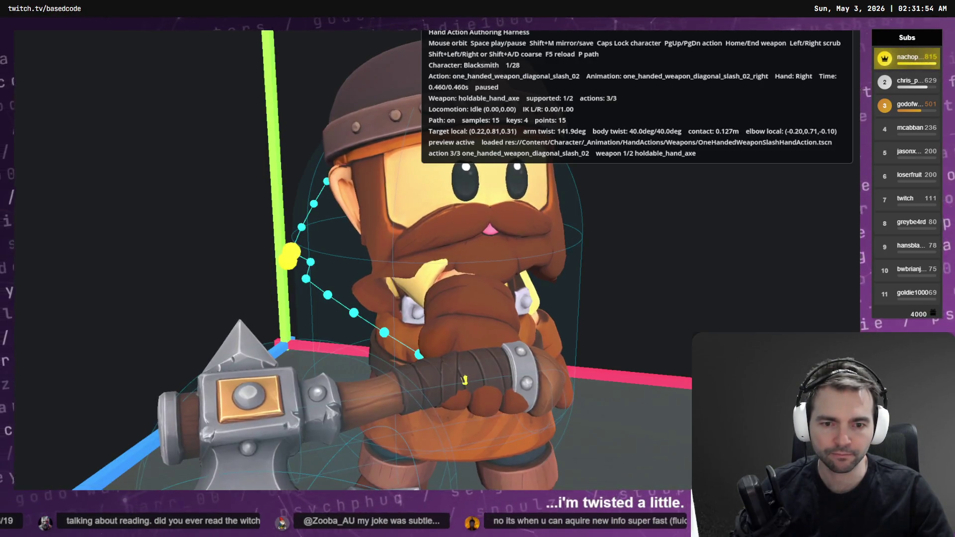
key("alt+Tab")
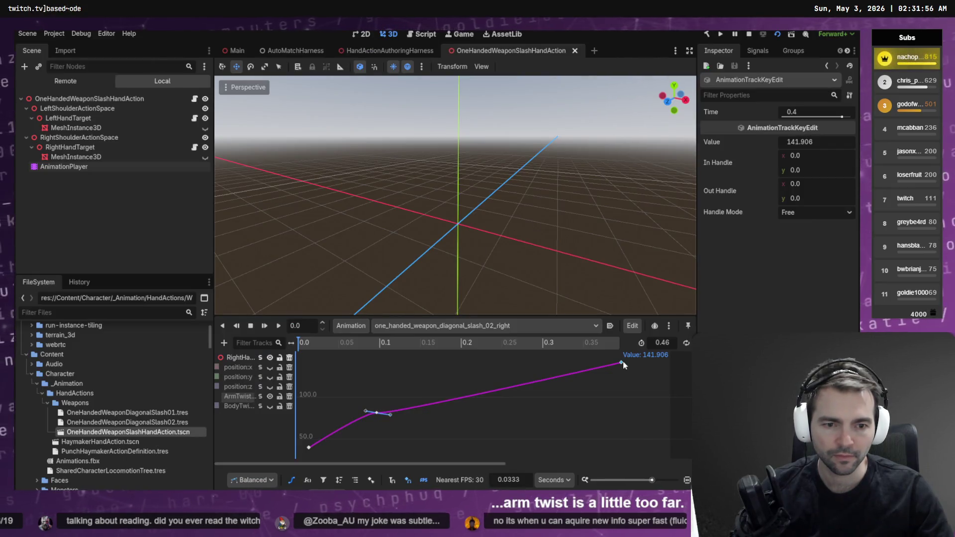
left_click(623, 371)
left_click(622, 363)
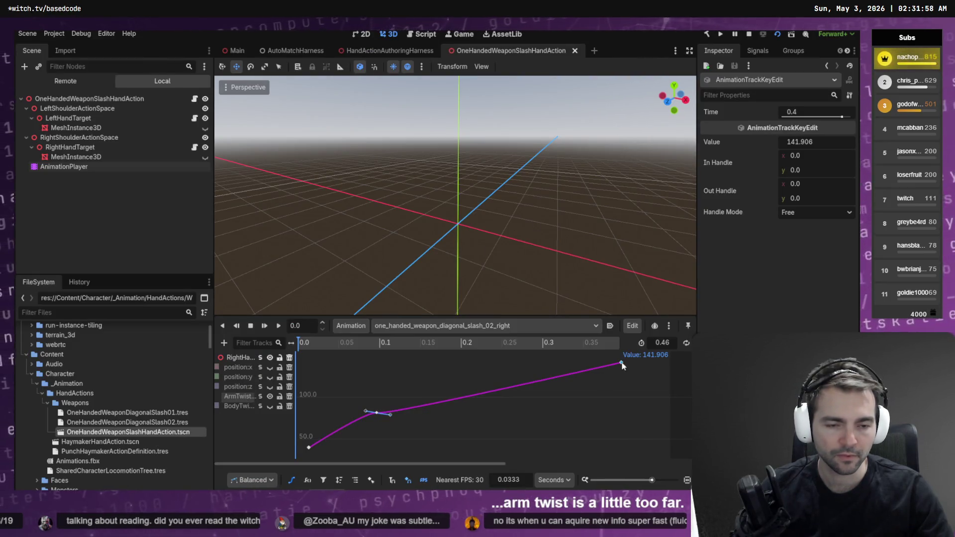
Try lowering the final ArmTwist key to about 120, then 126.765, saving each attempt.
left_click_drag(622, 366, 627, 383)
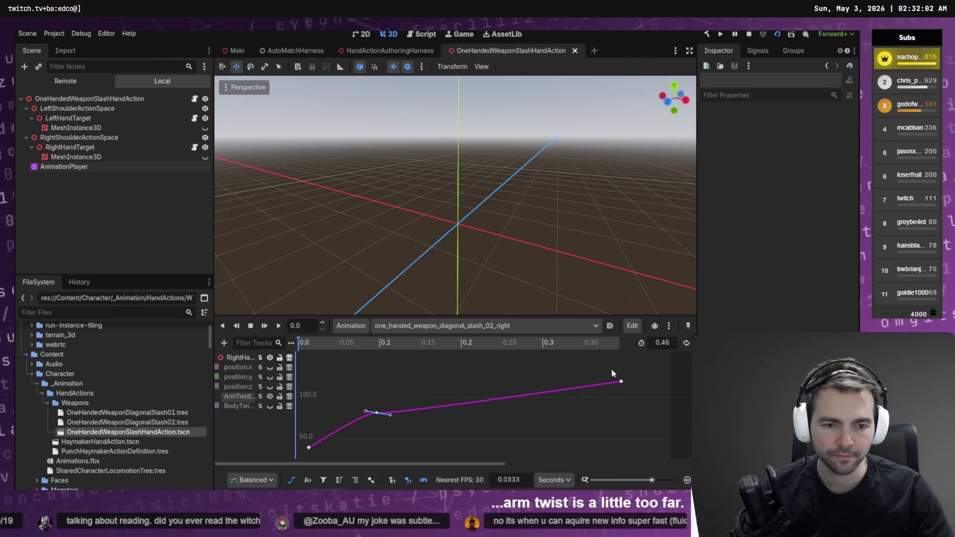
key("ctrl+s")
key("alt+Tab")
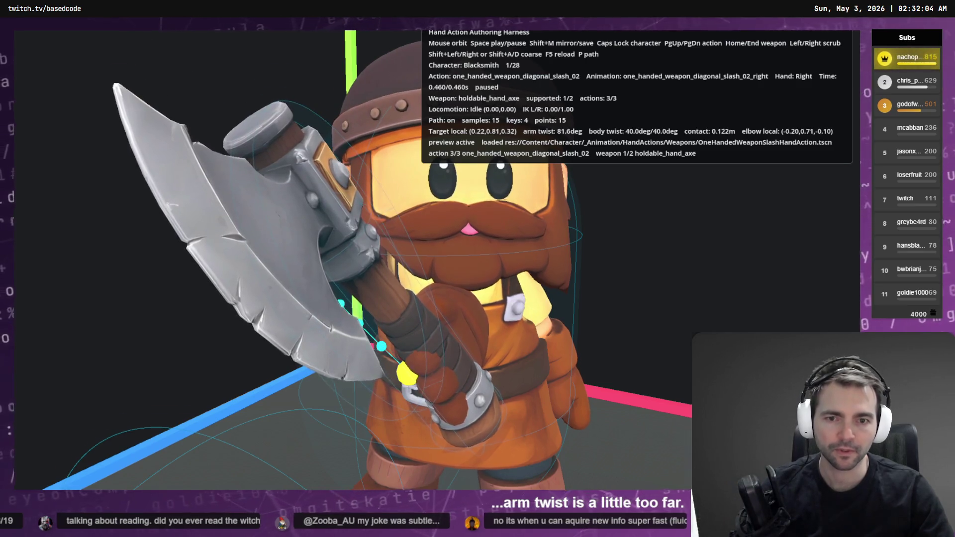
key("F5")
key("alt+Tab")
key("ctrl+z")
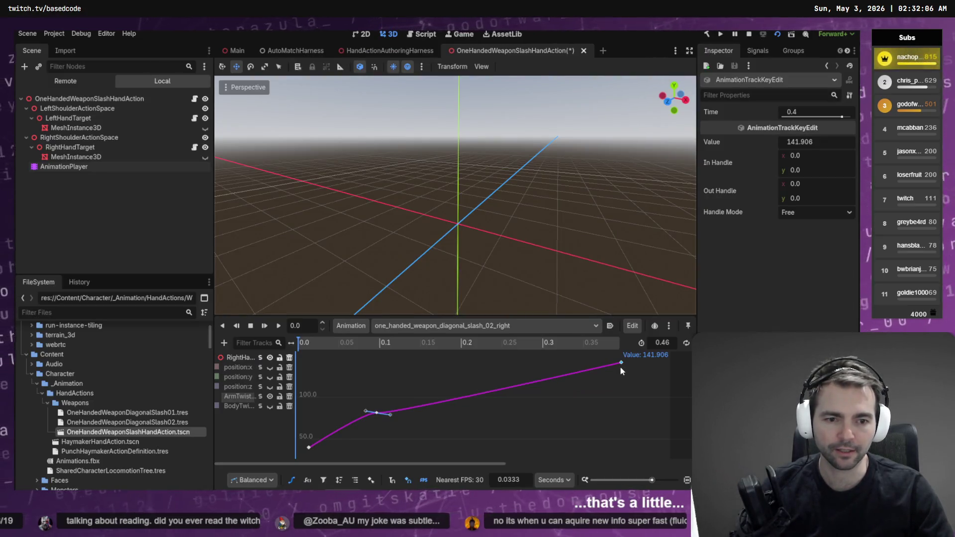
left_click_drag(622, 366, 622, 368)
key("ctrl+s")
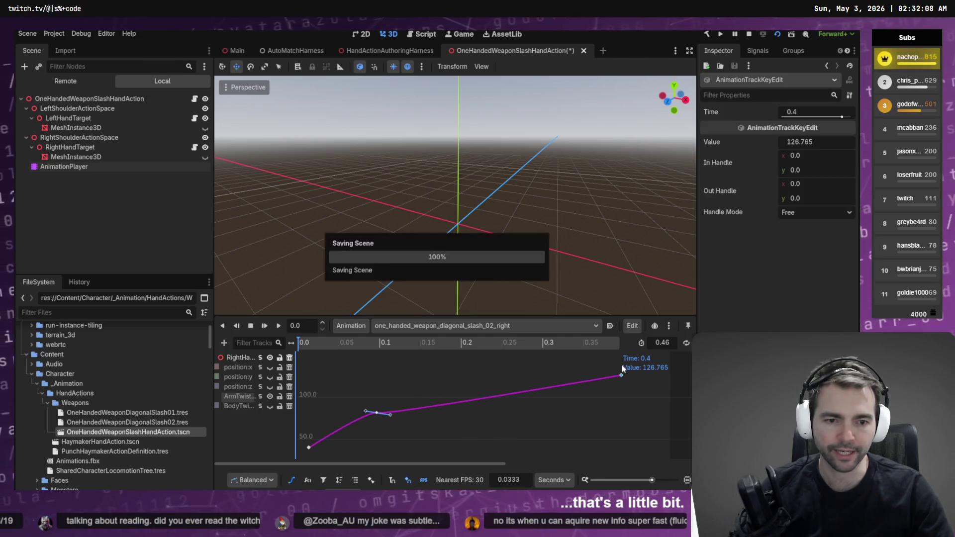
Revert the key to 141.906, then raise it to 144.144, previewing each in the harness.
key("alt+Tab")
key("F5")
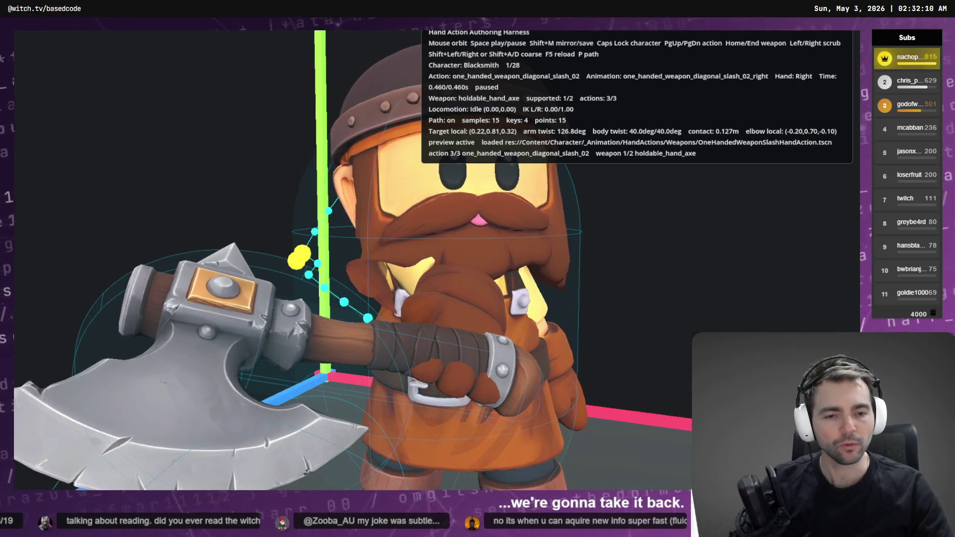
key("alt+Tab")
key("ctrl+z")
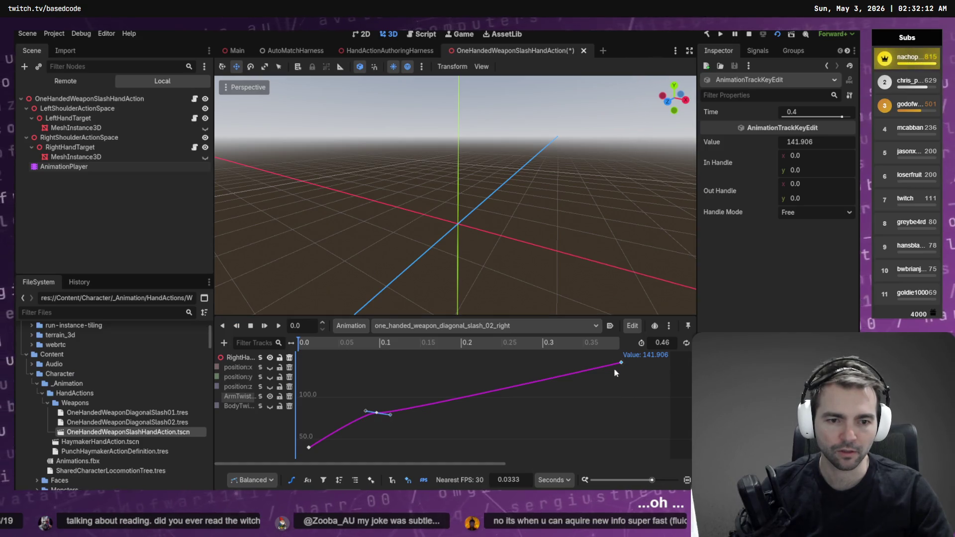
key("ctrl+s")
key("alt+Tab")
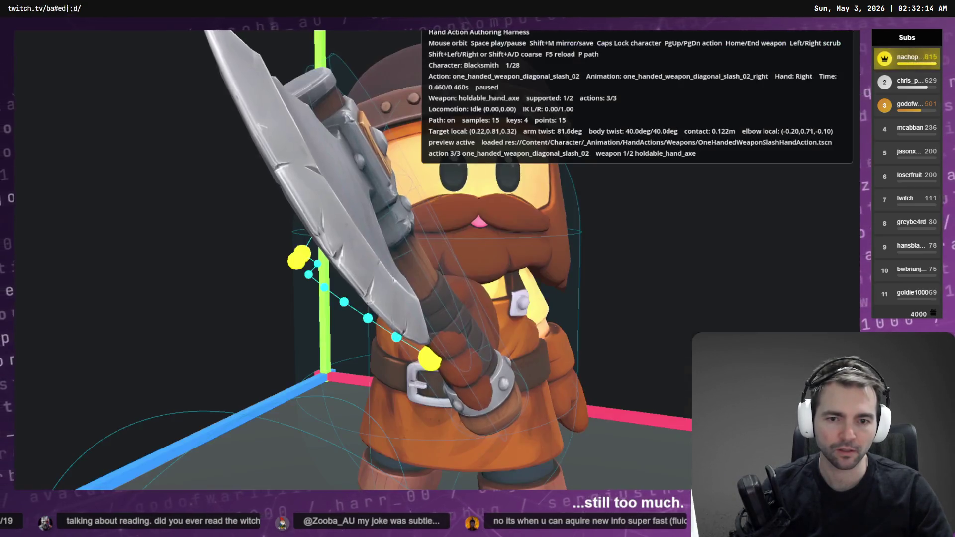
key("F5")
key("alt+Tab")
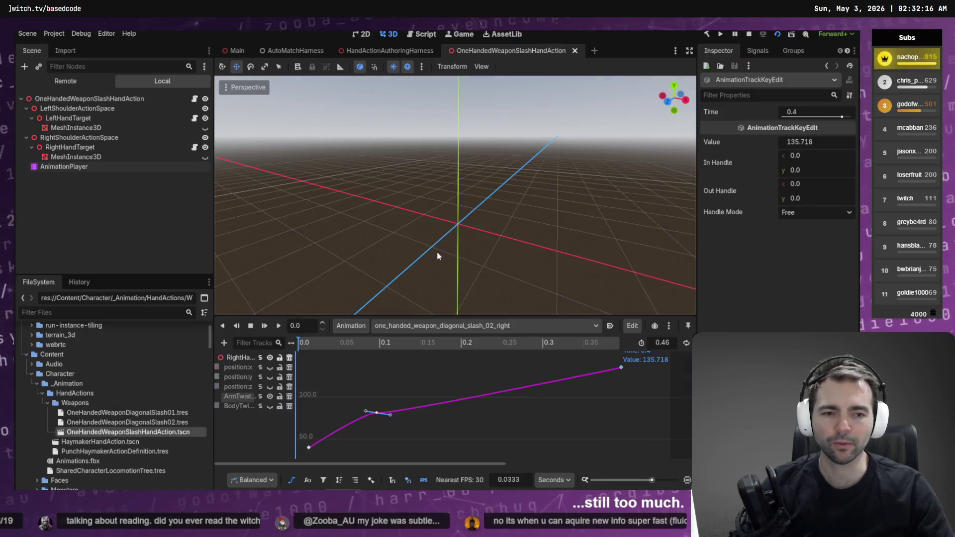
left_click_drag(621, 363, 622, 361)
key("ctrl+s")
key("alt+Tab")
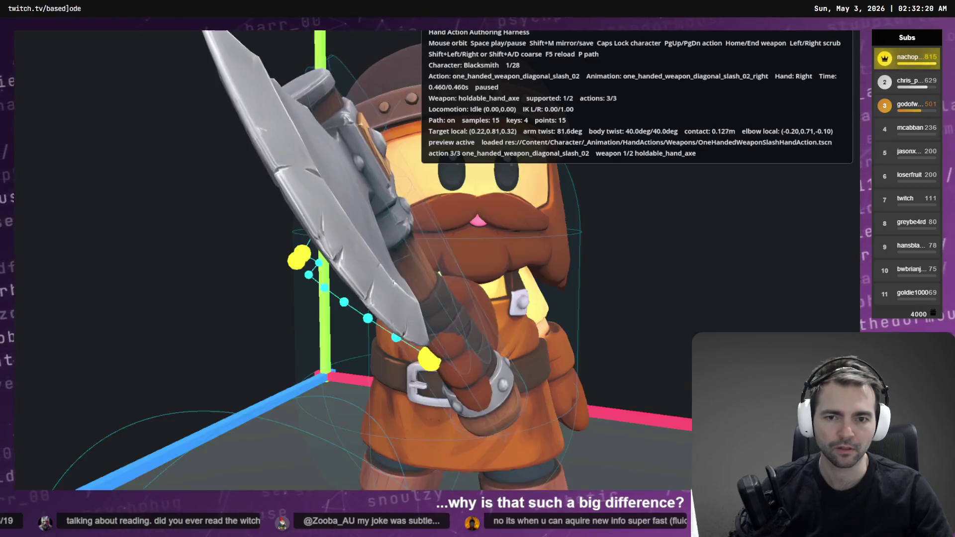
key("alt+Tab")
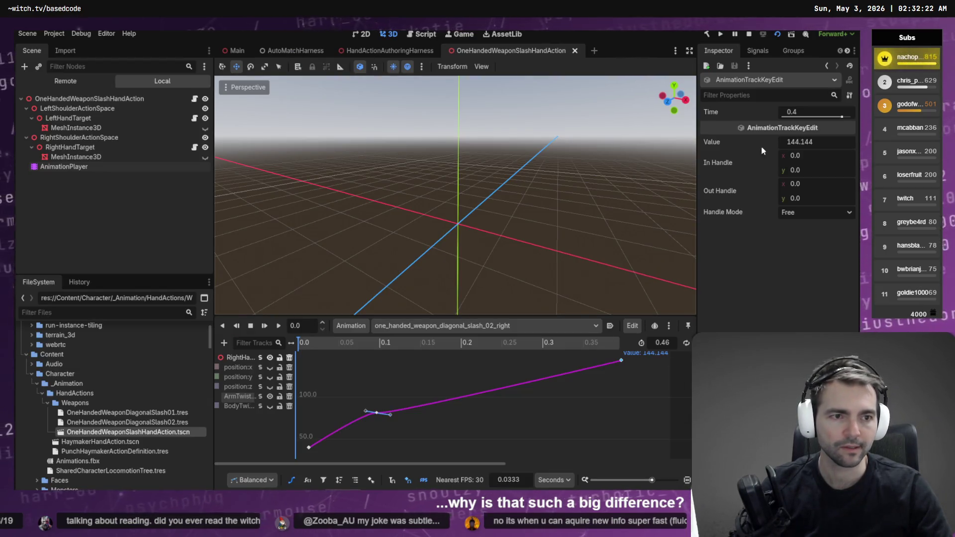
Enter 140 as the key's Inspector value and preview the 140° twist in the harness.
left_click(798, 143)
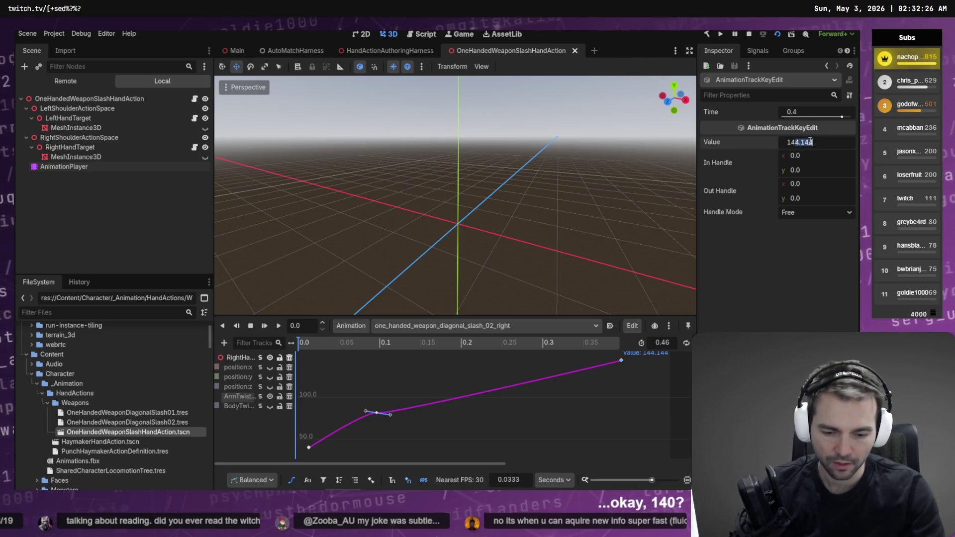
type("140")
key("F5")
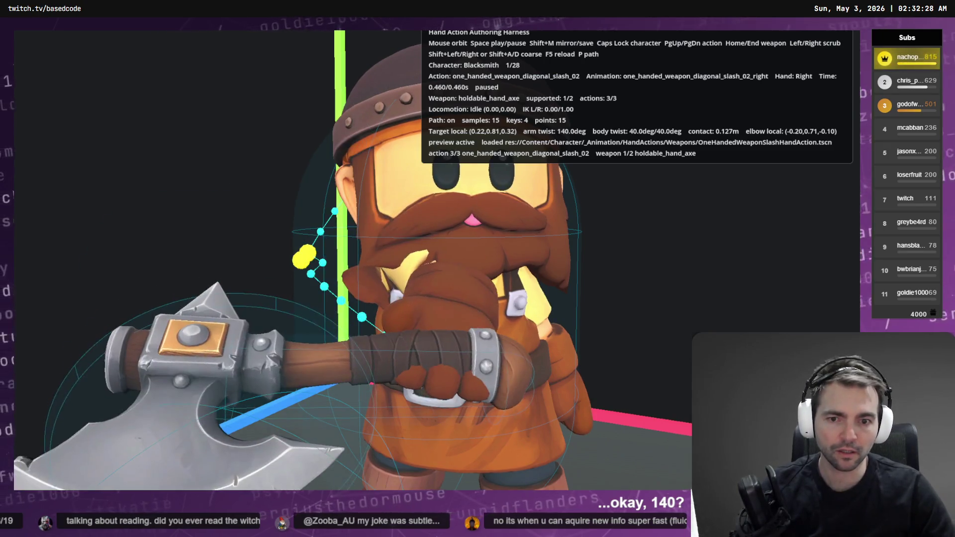
key("F8")
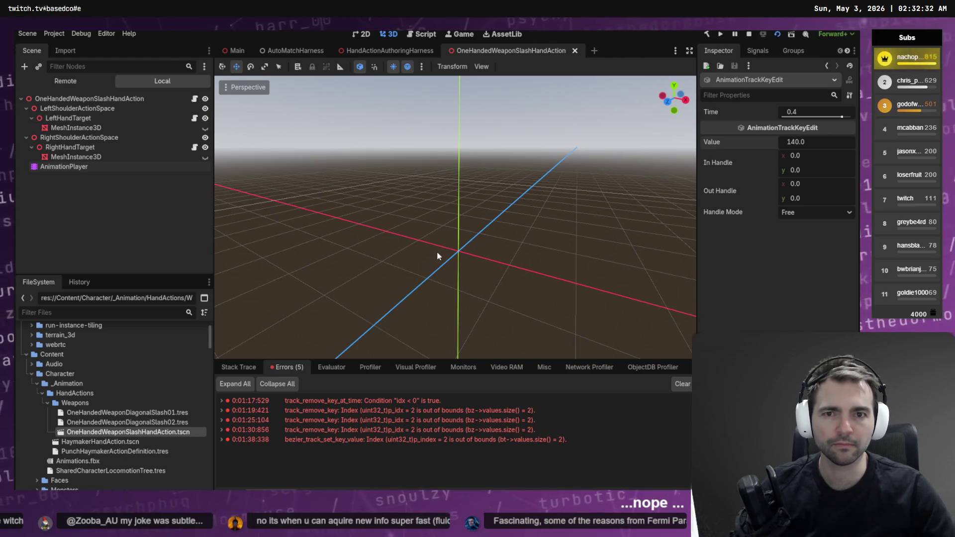
Reopen the slash scene's AnimationPlayer on slash_02_right in the Bezier curve editor.
key("ctrl+j")
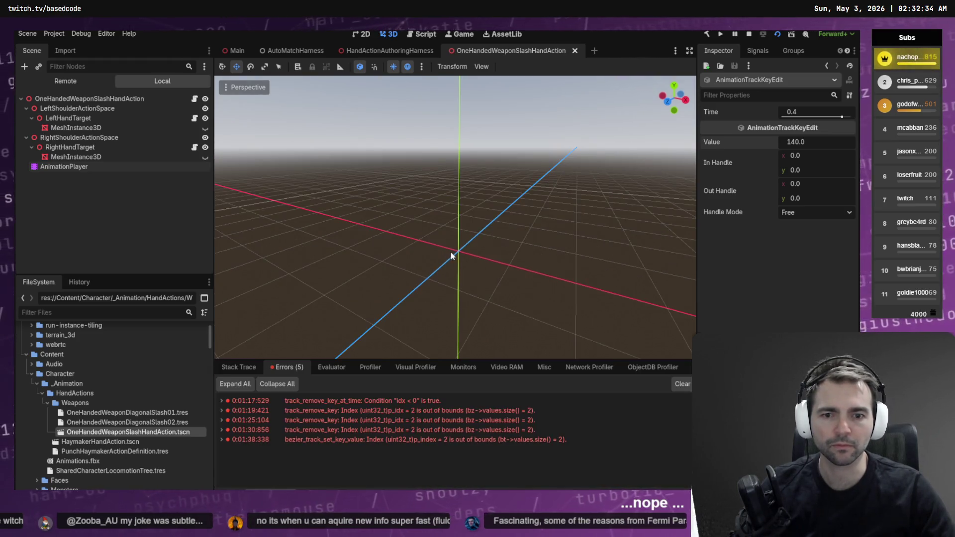
left_click(412, 51)
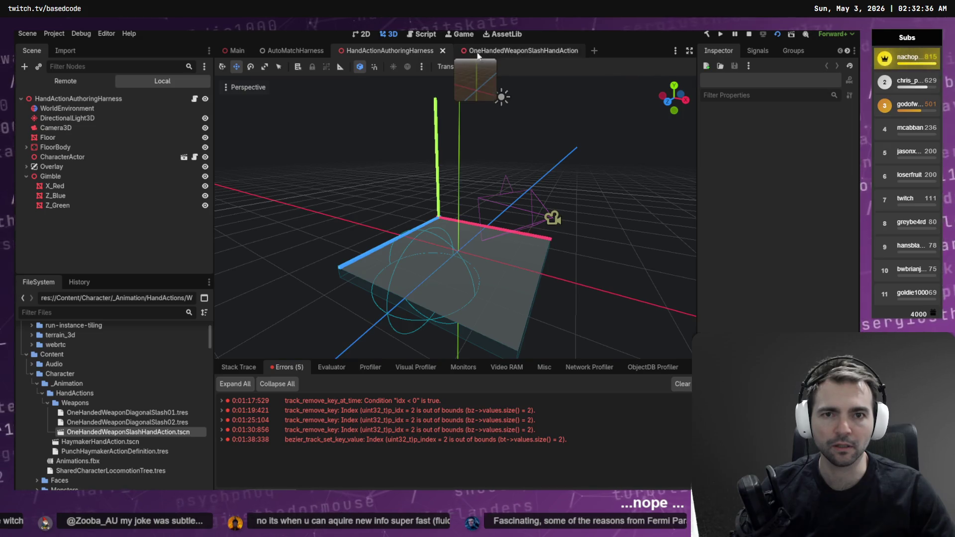
left_click(502, 50)
double_click(69, 167)
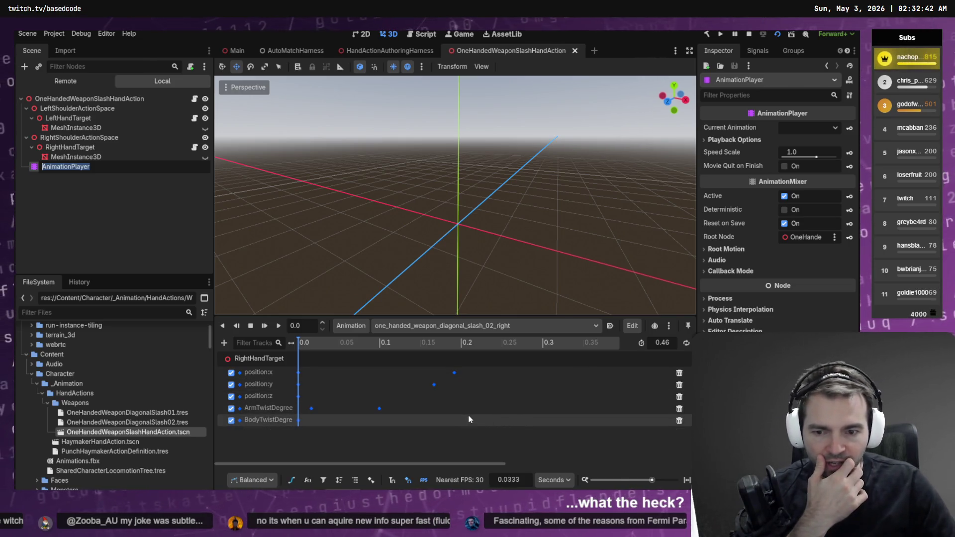
left_click(292, 479)
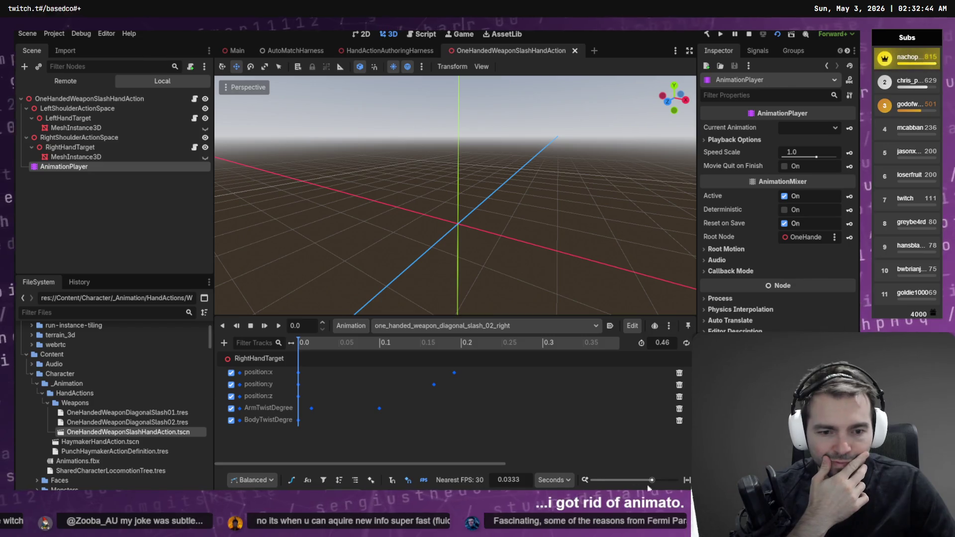
left_click(292, 480)
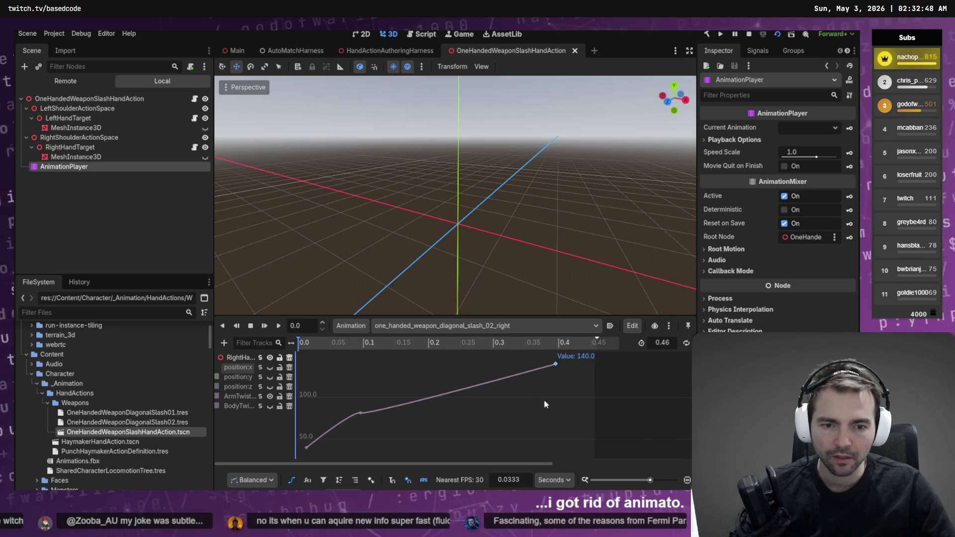
Try 130 for the 0.4 s ArmTwist key, revert to 140, and preview in the harness.
left_click(556, 364)
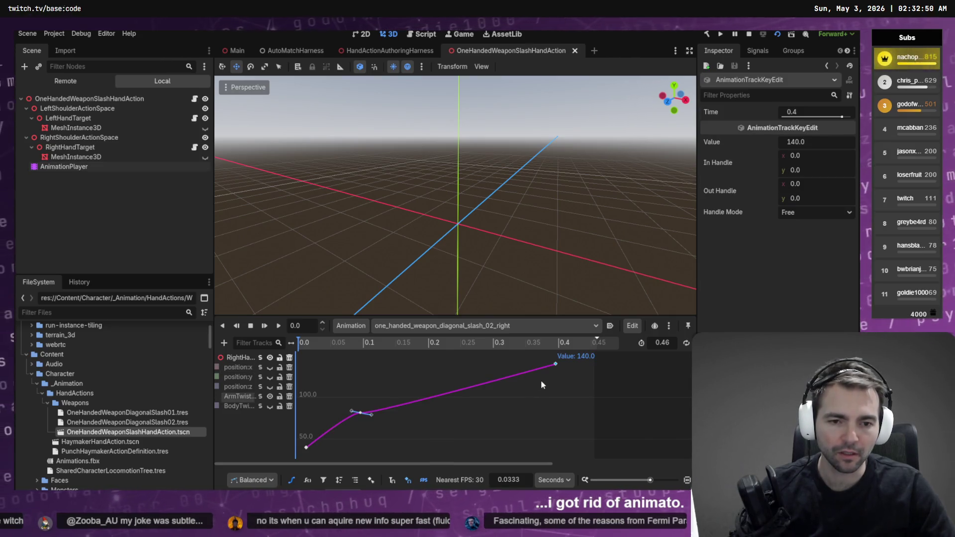
left_click(799, 143)
type("130")
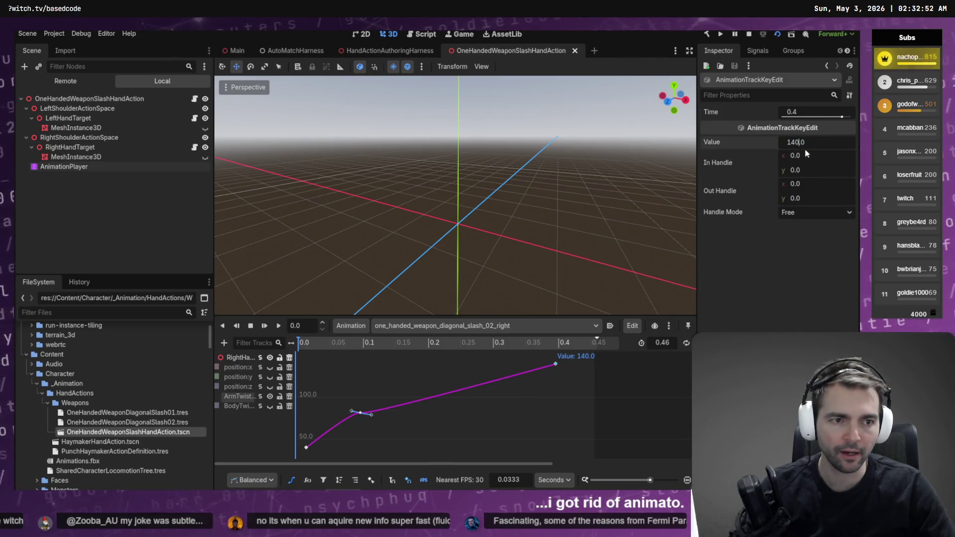
key("Return")
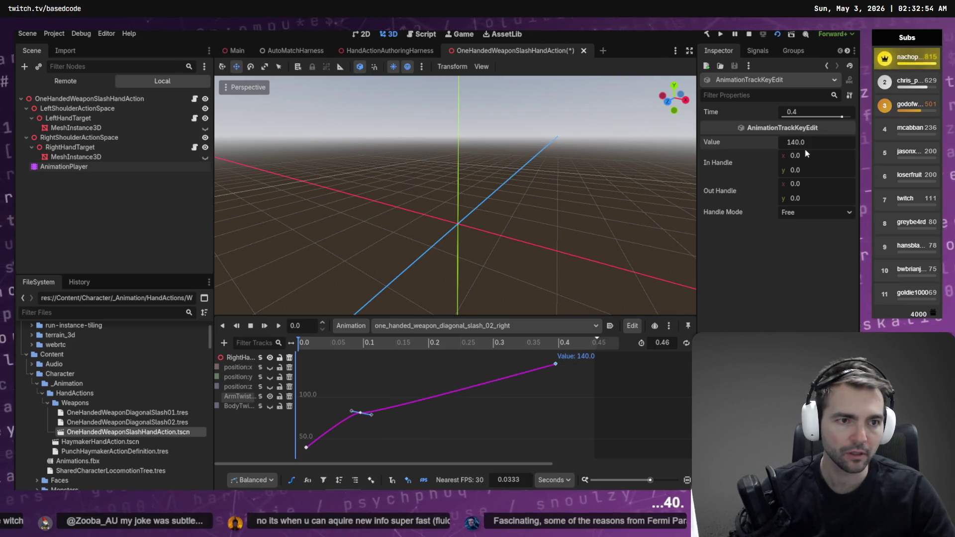
key("ctrl+z")
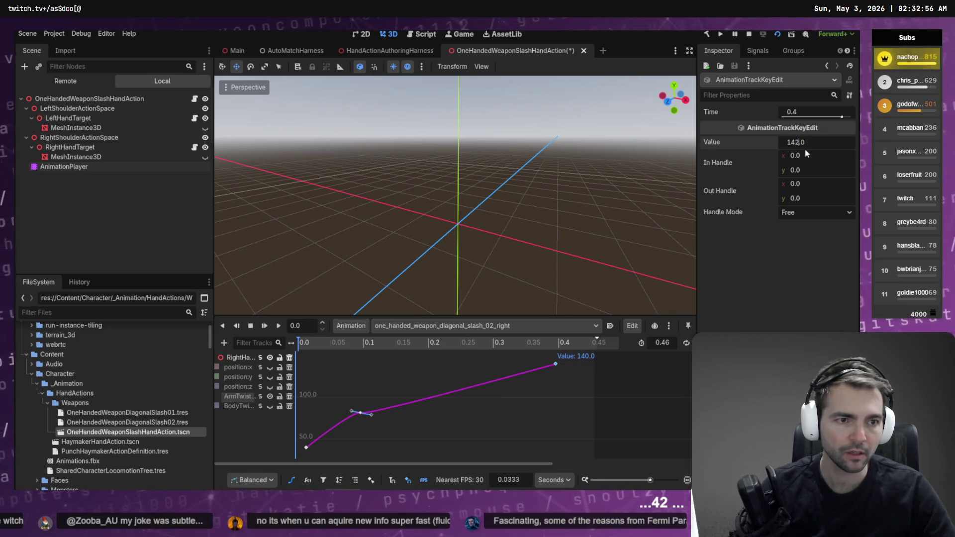
key("F5")
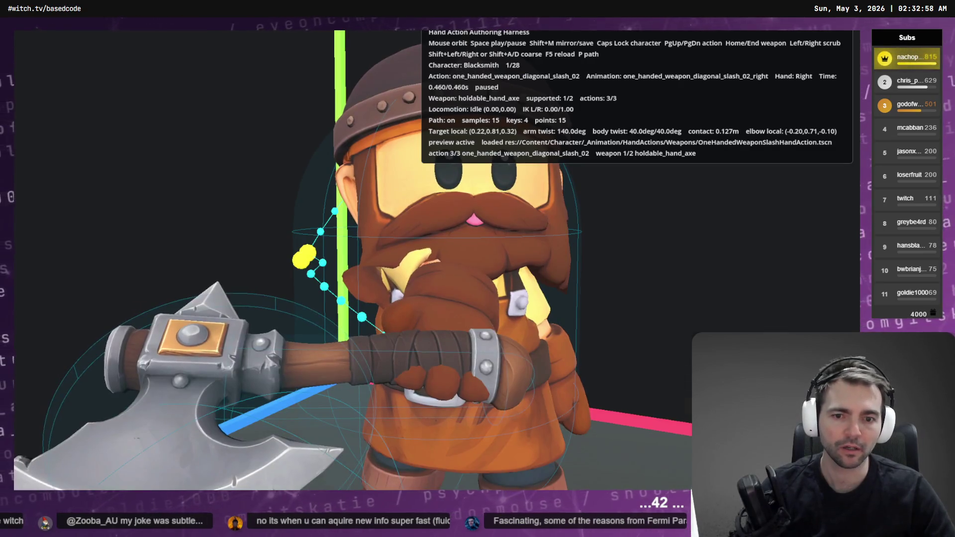
key("F8")
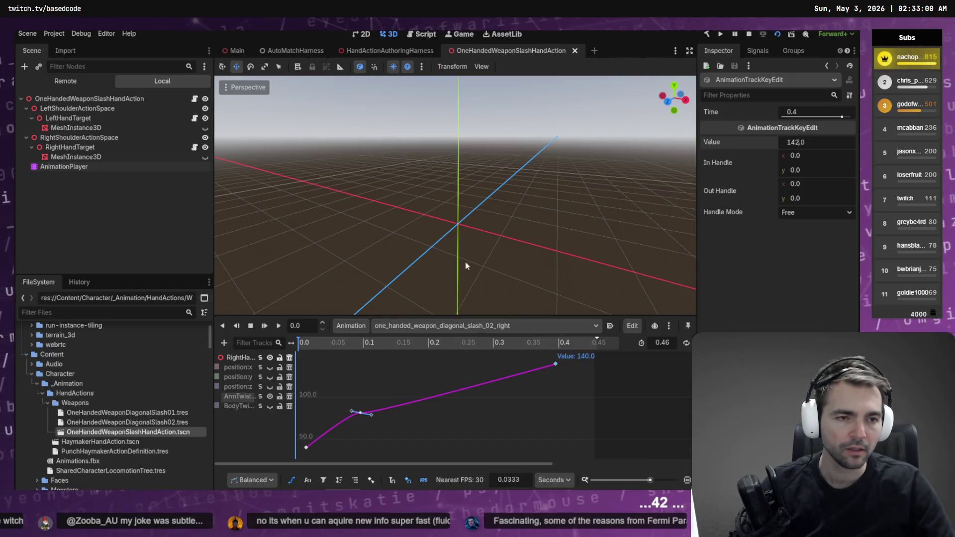
Step the key between 132 and 142, previewing the 142 twist around the Blacksmith and axe.
key("ctrl+z")
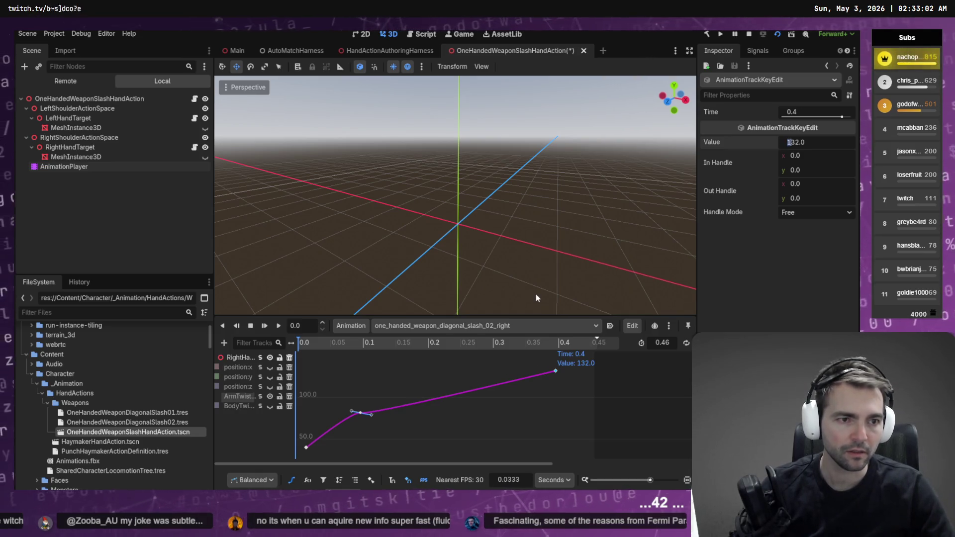
key("ctrl+shift+z")
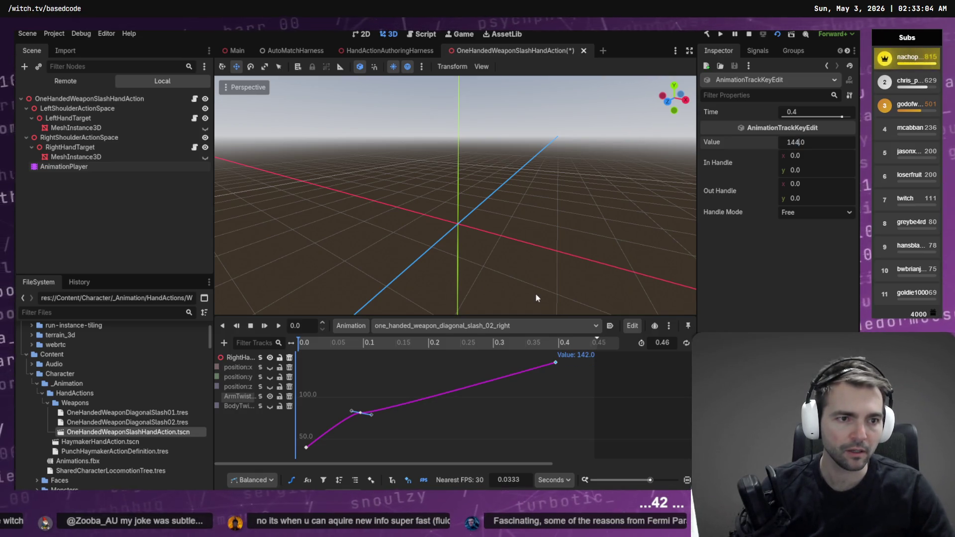
key("F5")
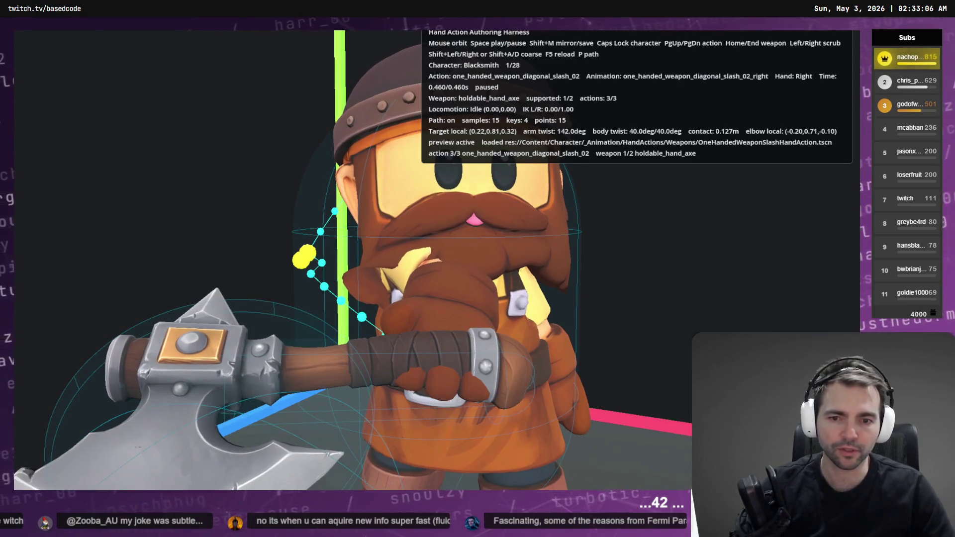
mouse_move(460, 328)
left_mouse_down()
mouse_move(497, 328)
mouse_move(460, 327)
left_mouse_up()
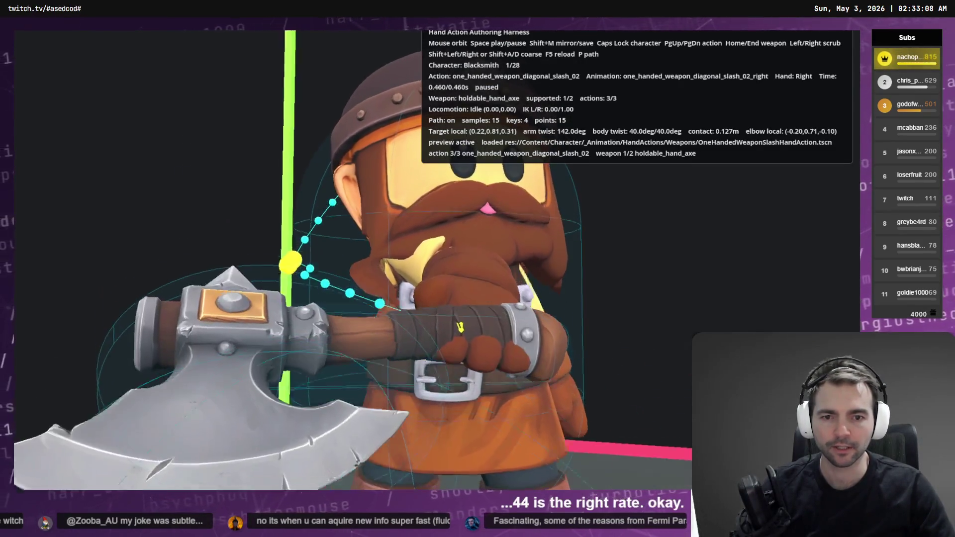
key("F8")
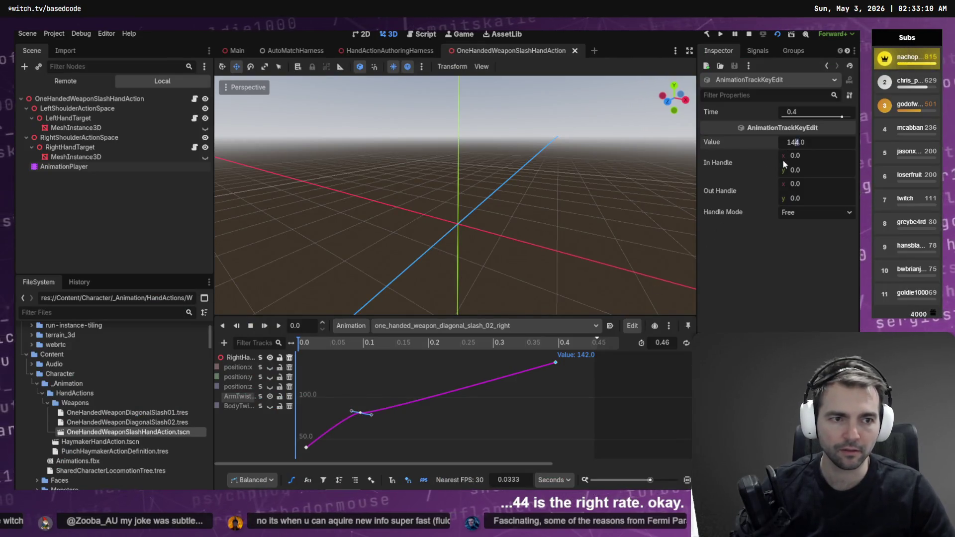
key("F5")
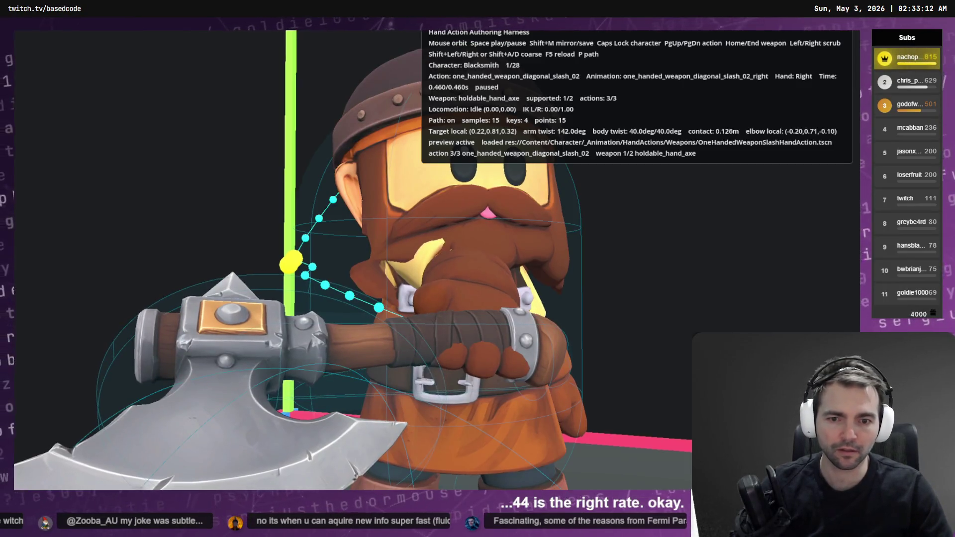
key("F8")
key("F5")
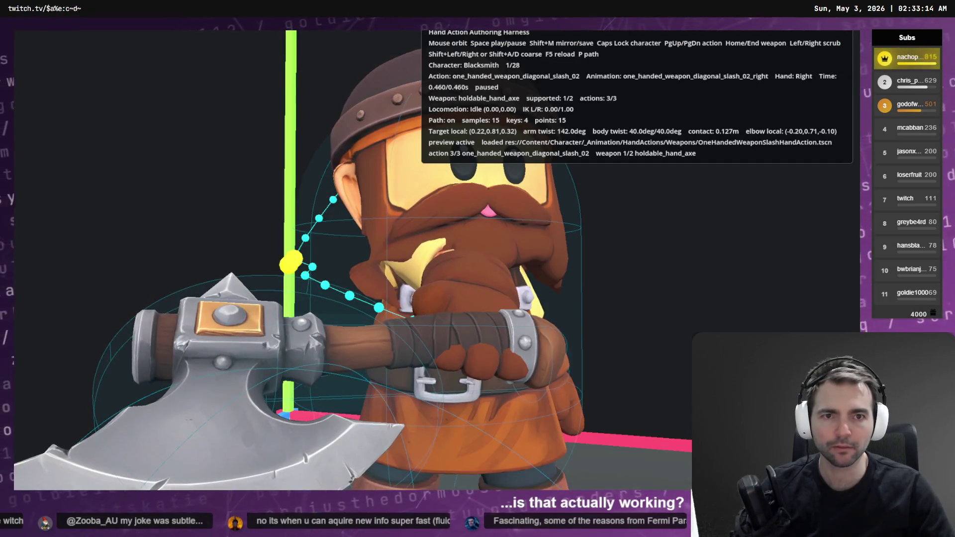
Compare the raised-axe and slash-end poses while rerunning the harness as the twist rises to 151.
key("shift+Left")
key("shift+Left")
key("shift+Left")
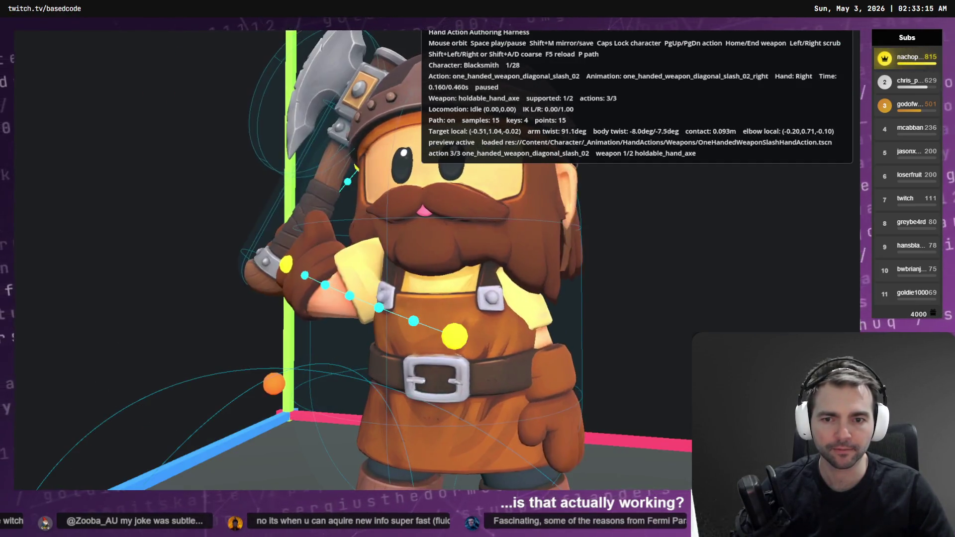
key("shift+Right")
key("shift+Right")
key("shift+Right")
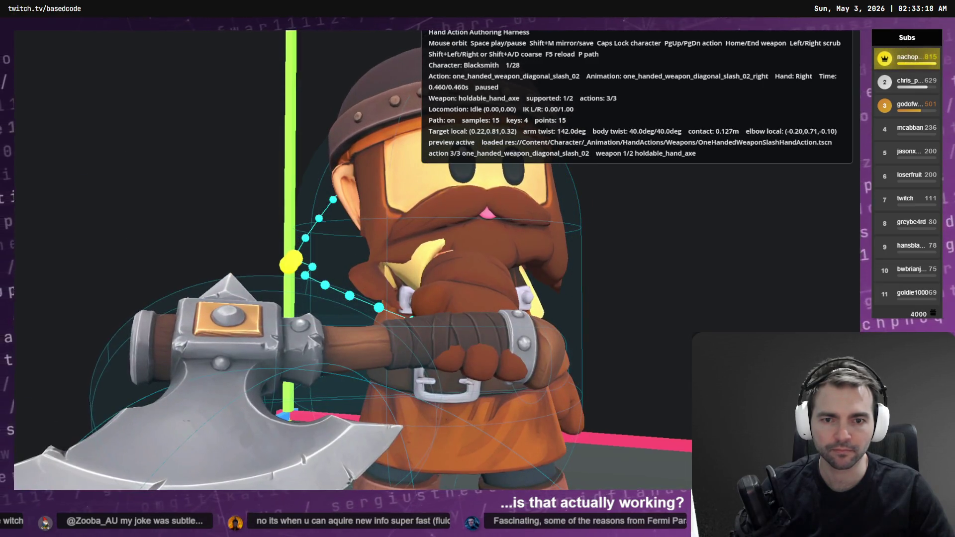
key("F8")
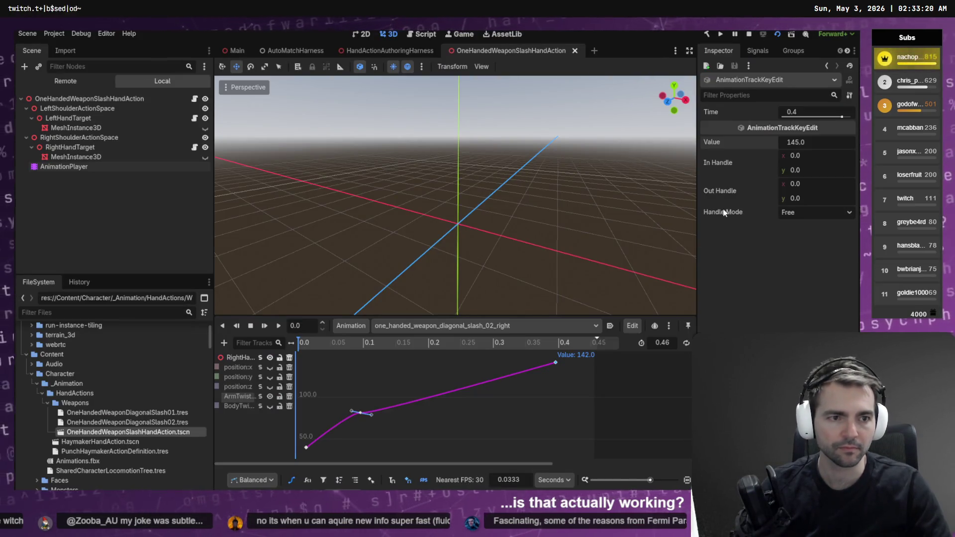
key("F5")
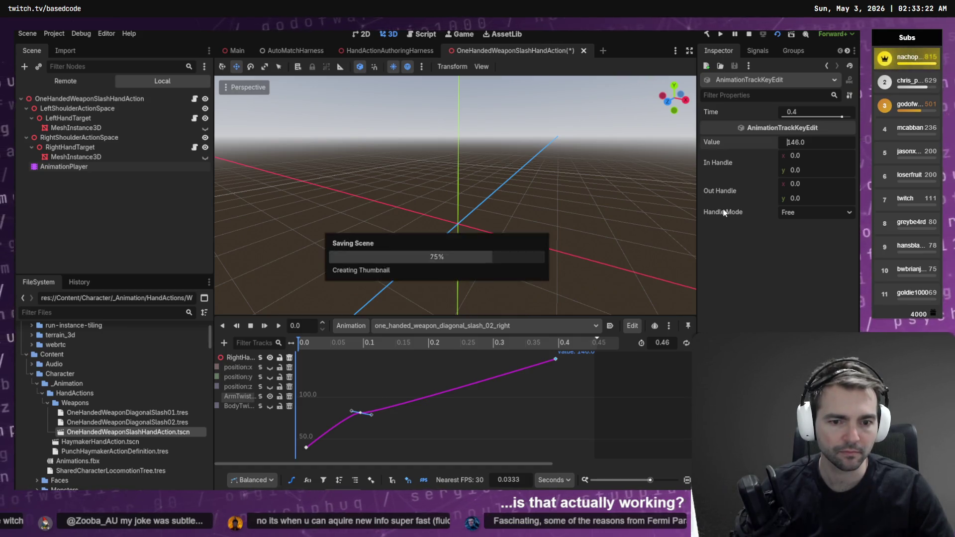
key("F8")
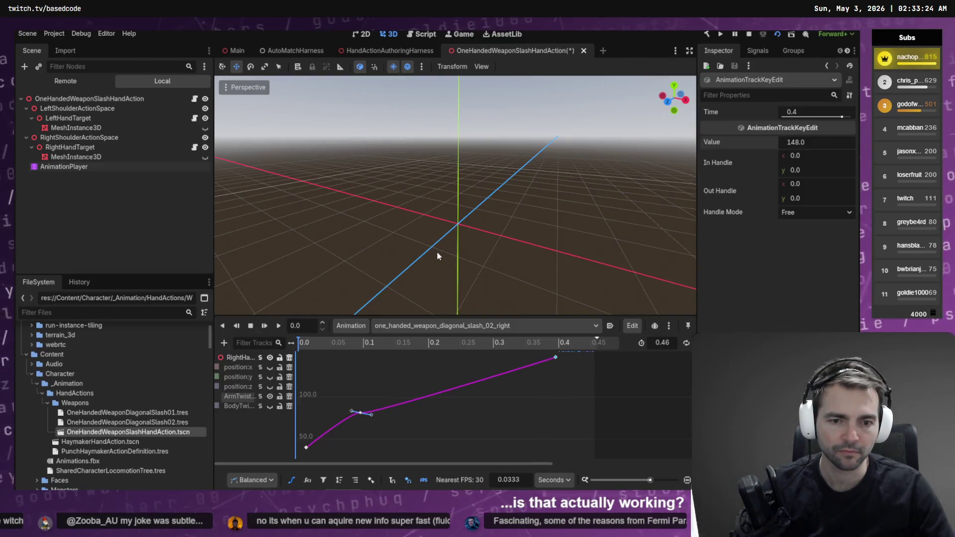
key("F5")
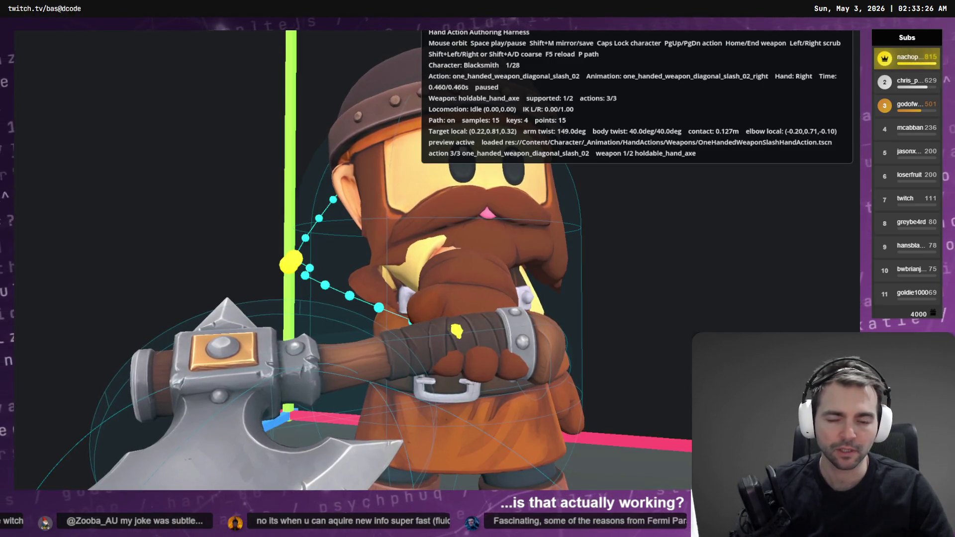
key("F8")
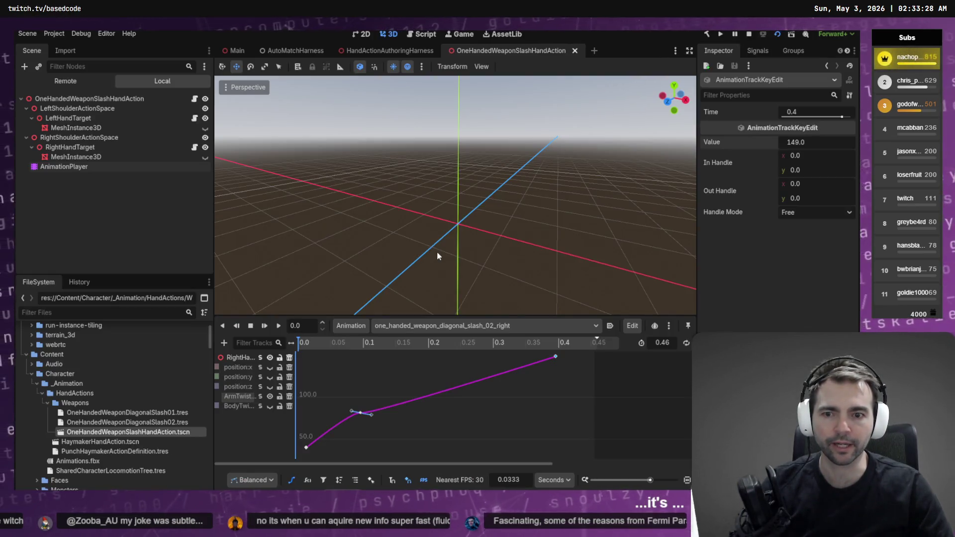
key("F5")
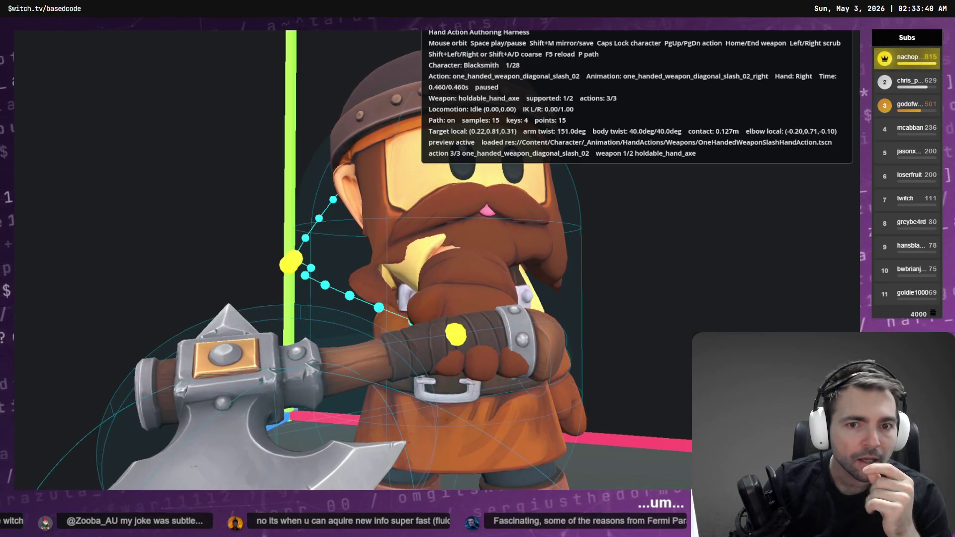
key("alt+Tab")
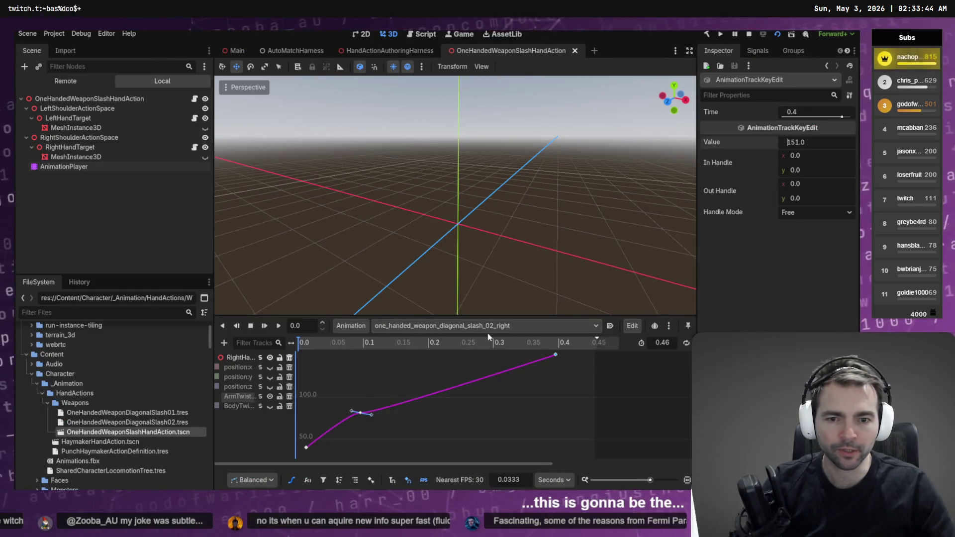
Compare diagonal_slash_01 and diagonal_slash_02 back and forth in the harness at the 151 twist.
key("alt+Tab")
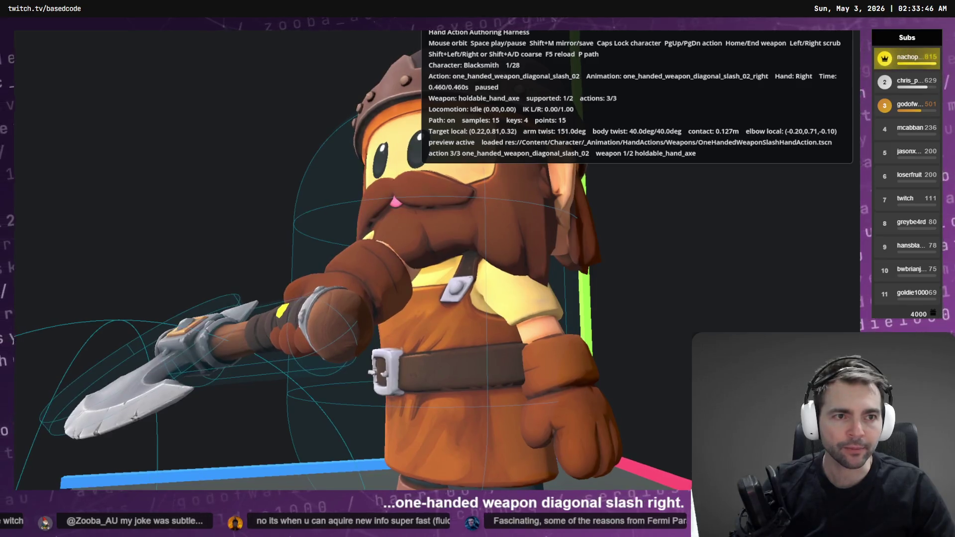
key("Page_Up")
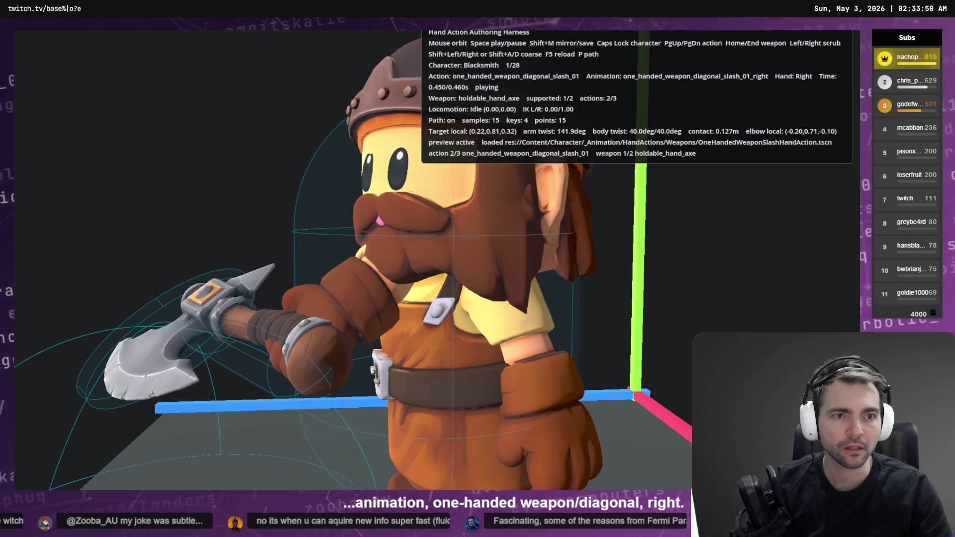
key("Page_Down")
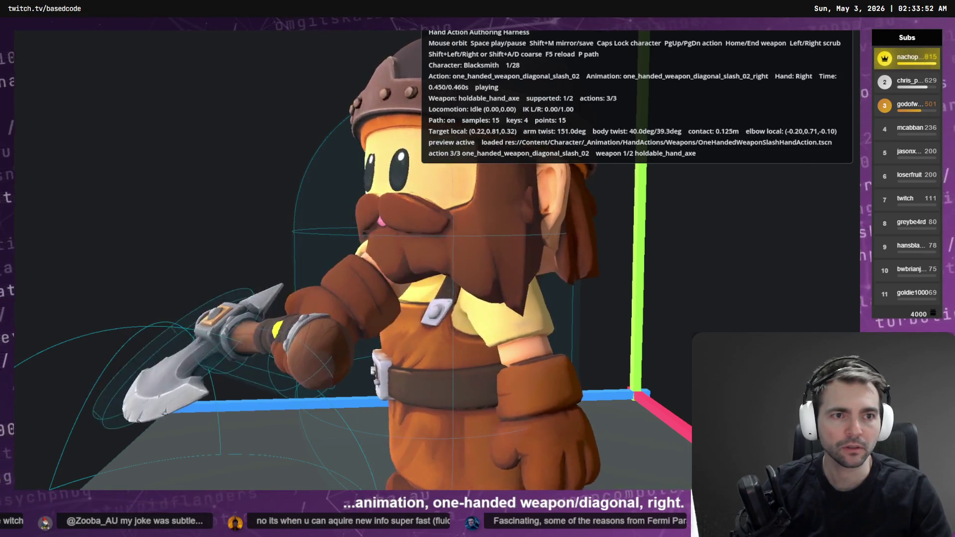
key("Page_Up")
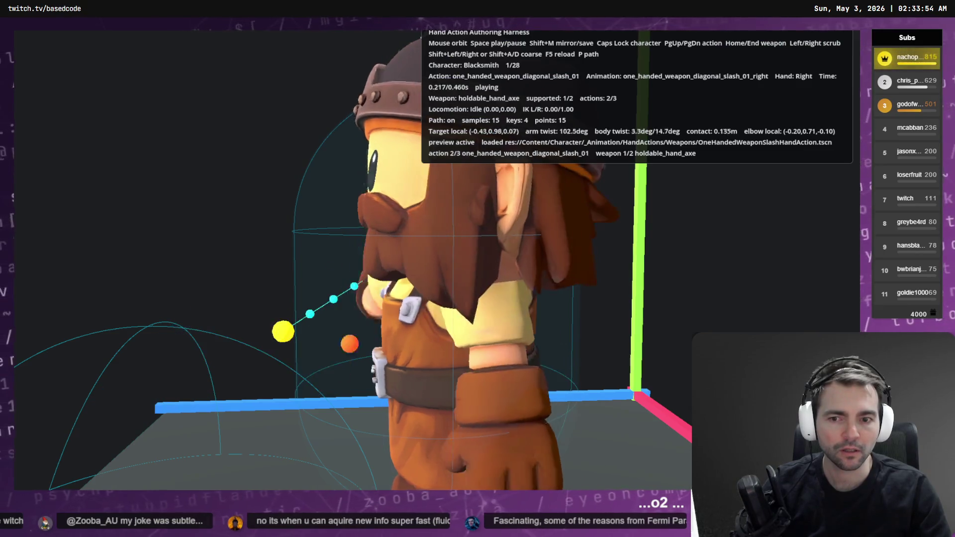
key("Page_Down")
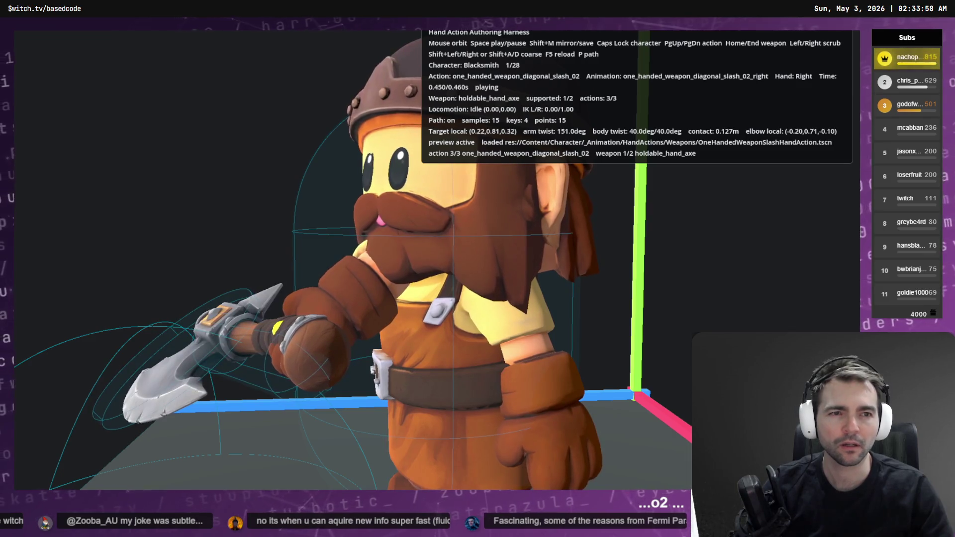
key("Escape")
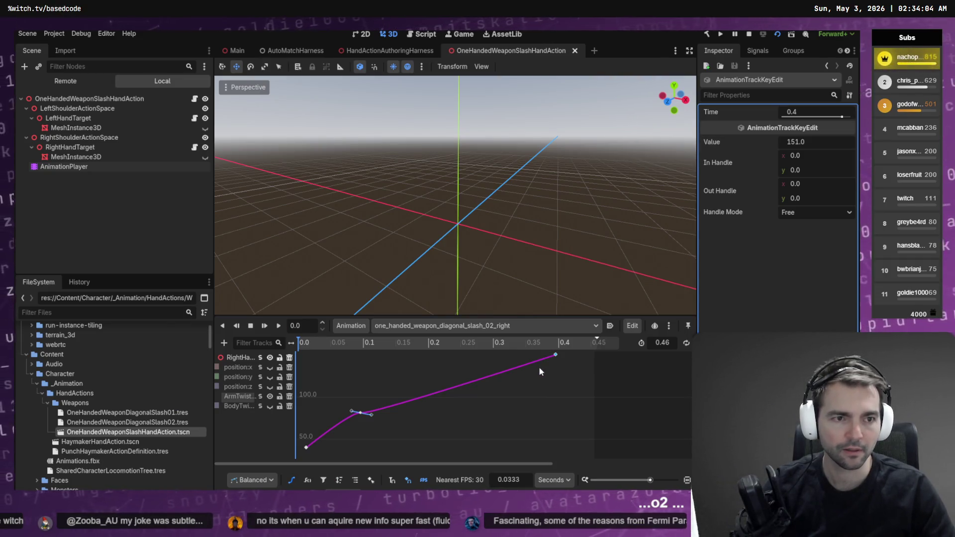
Set the ArmTwist key value to 147 and preview it in the harness.
double_click(814, 142)
type("147")
key("Return")
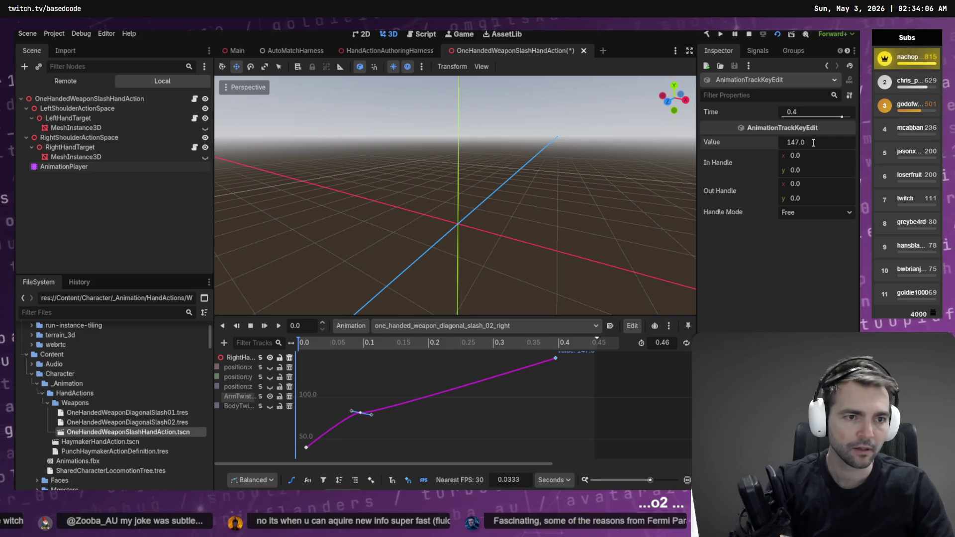
key("F5")
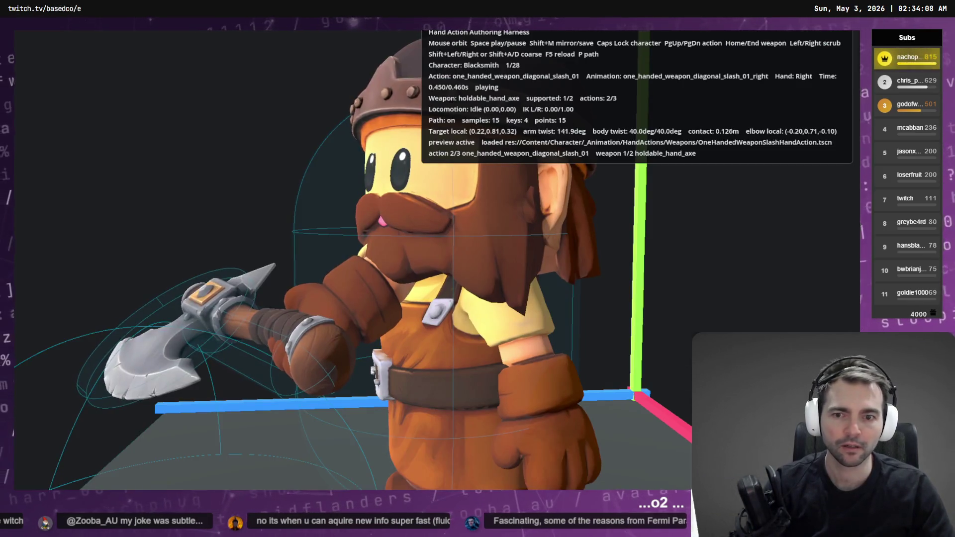
key("alt+F4")
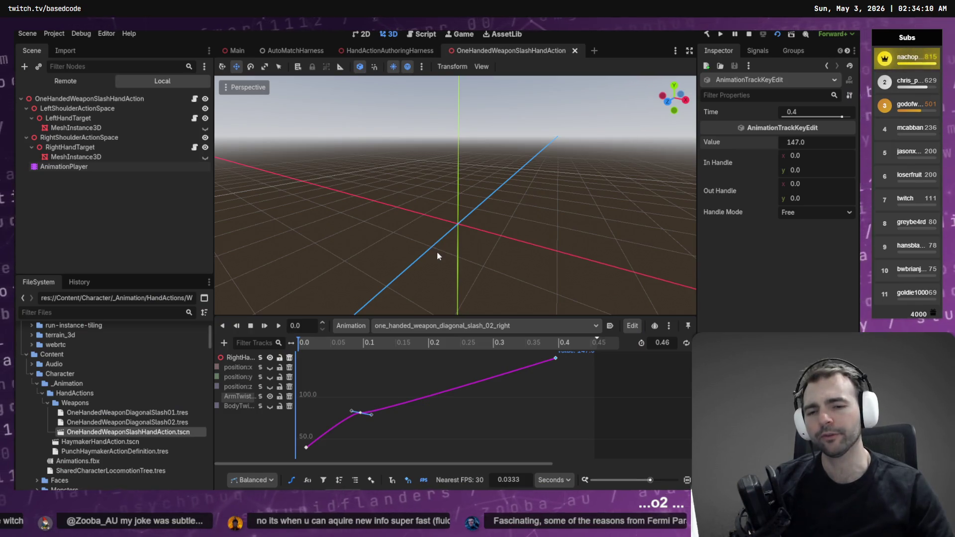
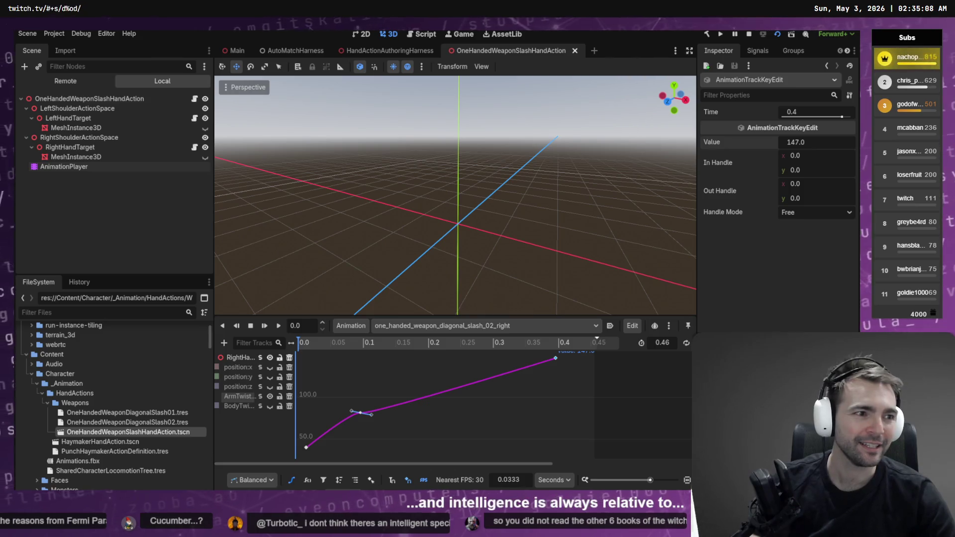
Scroll the Copy of Front to Back run details through Subjects 7, 8 and 9, where 8 and 9 lack GPT results.
key("alt+Tab")
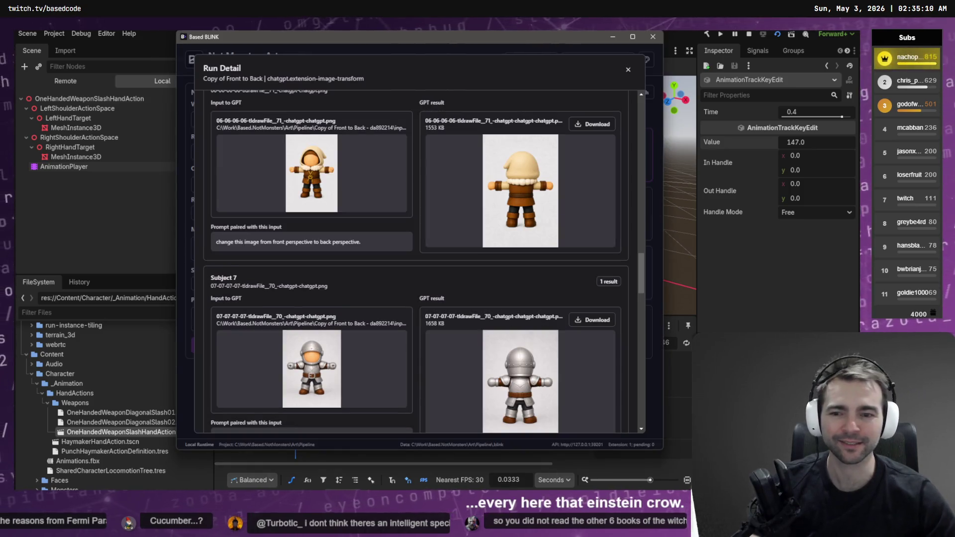
scroll(398, 244, "down", 5)
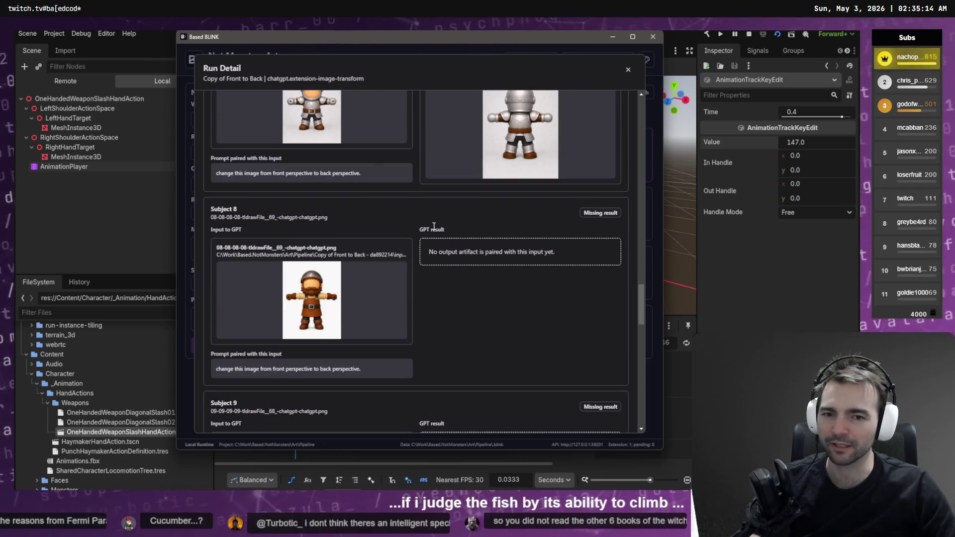
scroll(434, 227, "down", 1)
scroll(434, 228, "down", 1)
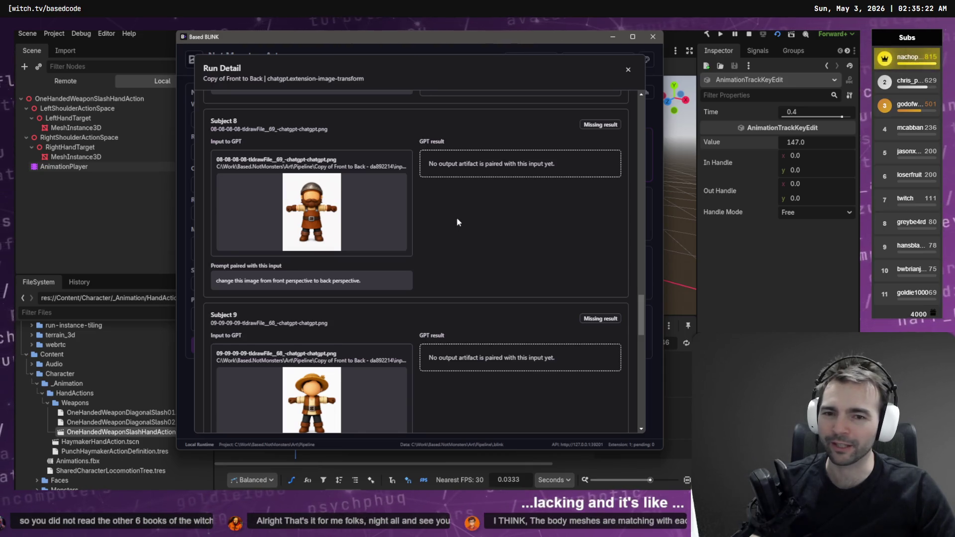
scroll(457, 223, "down", 1)
scroll(468, 232, "up", 1)
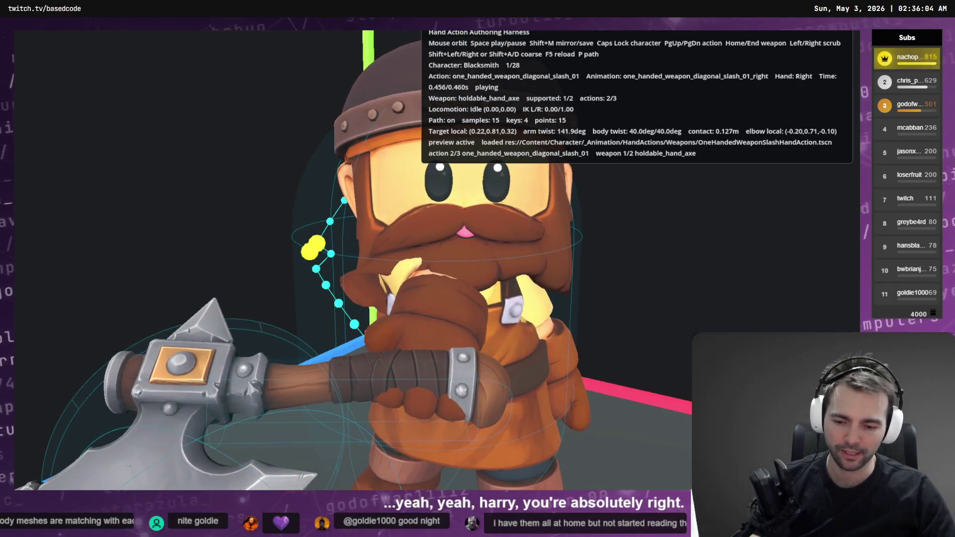
Cycle the diagonal slash preview through Lamlighter, Shepherd, Barbarian and King to the Maiden.
key("Caps_Lock")
key("Caps_Lock")
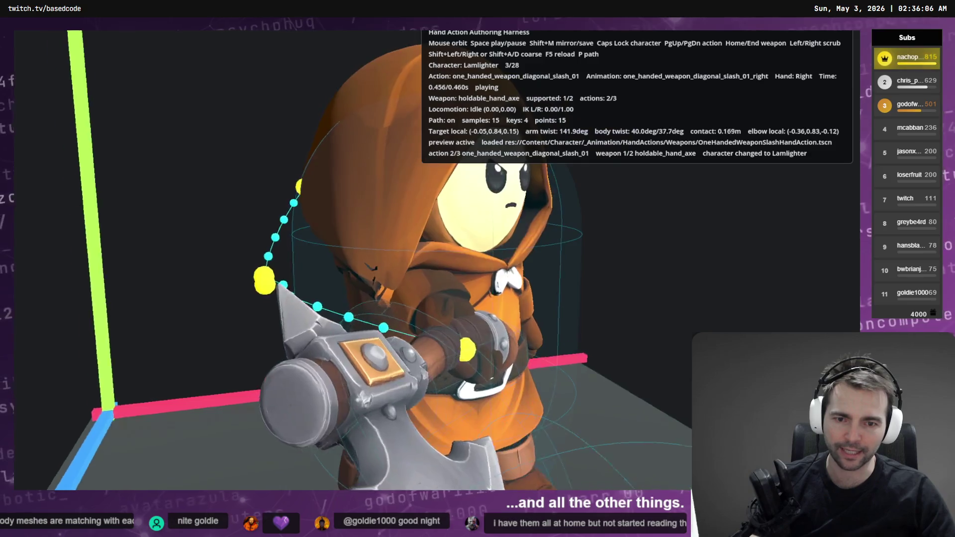
key("Caps_Lock")
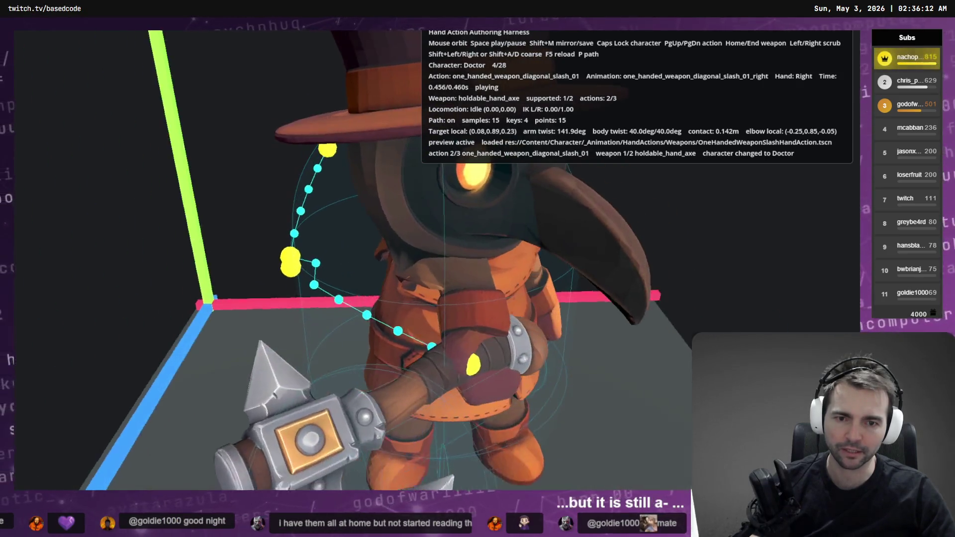
key("Caps_Lock")
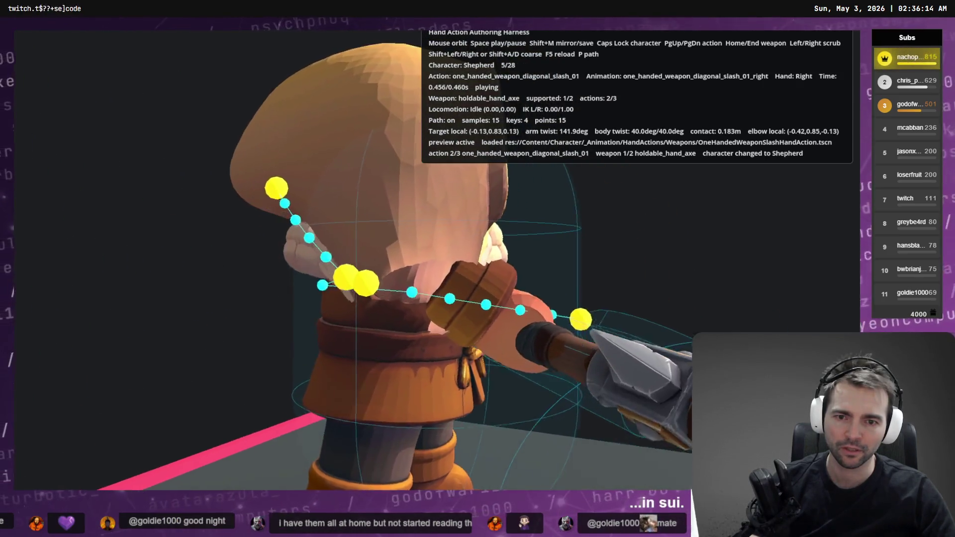
key("Caps_Lock")
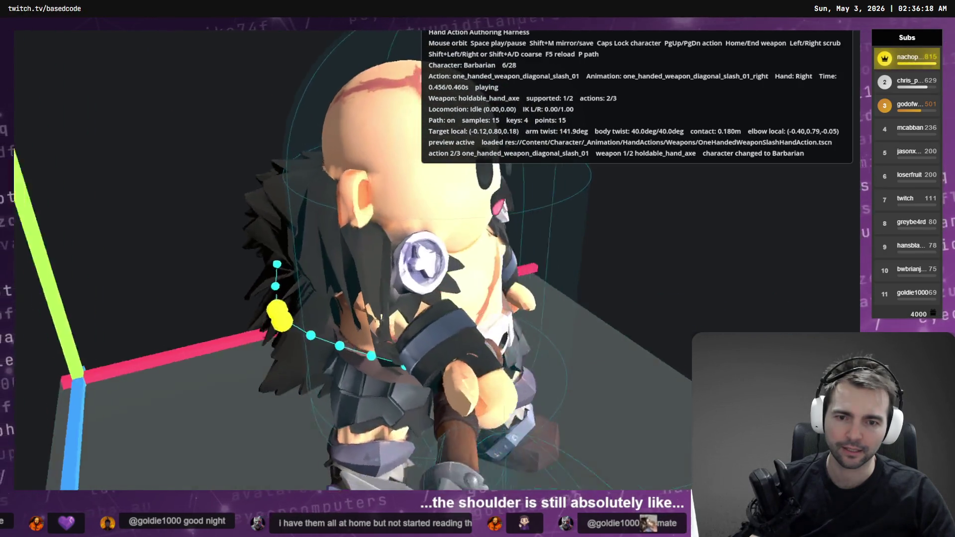
key("Caps_Lock")
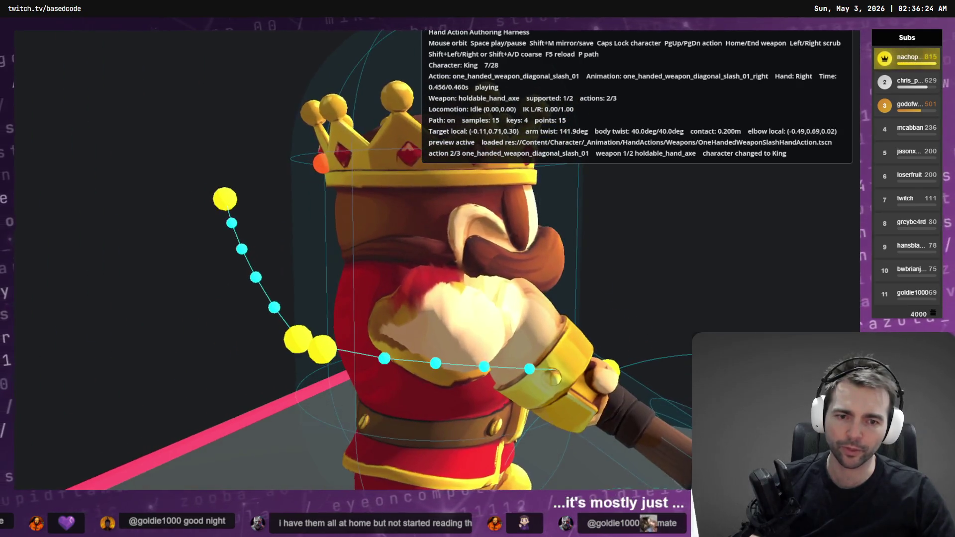
key("Caps_Lock")
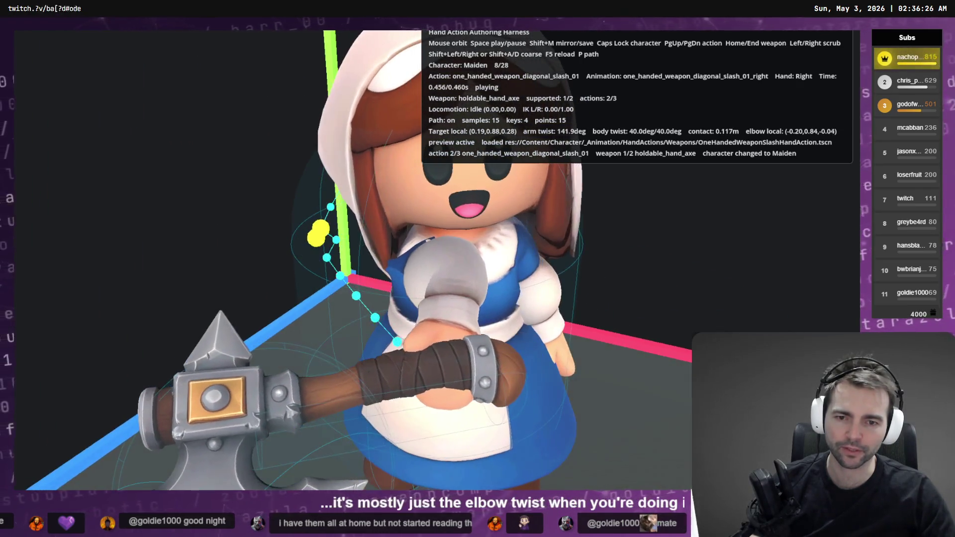
Close the preview, reselect the curve keyframe, and relaunch the HandActionAuthoringHarness scene with F6.
key("Escape")
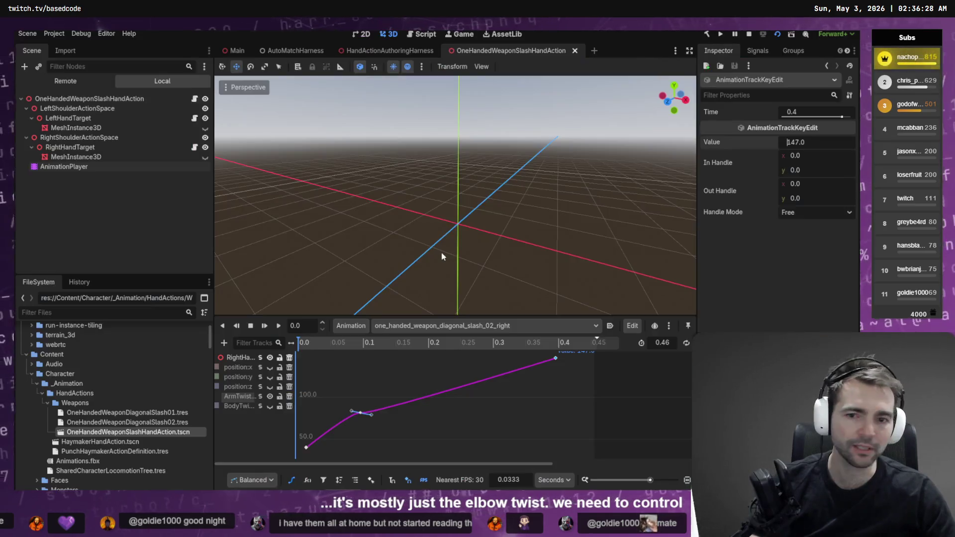
mouse_move(561, 387)
left_mouse_down()
mouse_move(572, 390)
mouse_move(543, 354)
left_mouse_up()
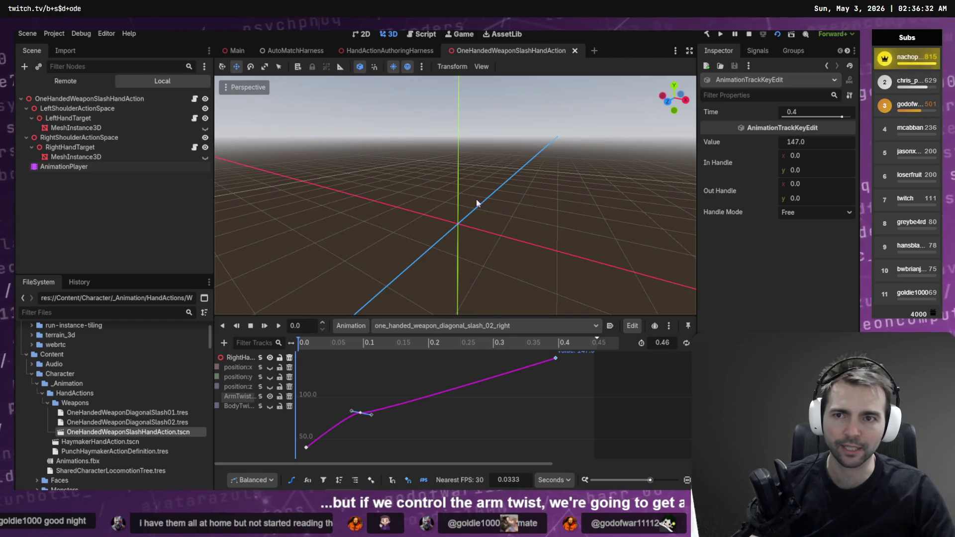
left_click(379, 52)
key("F6")
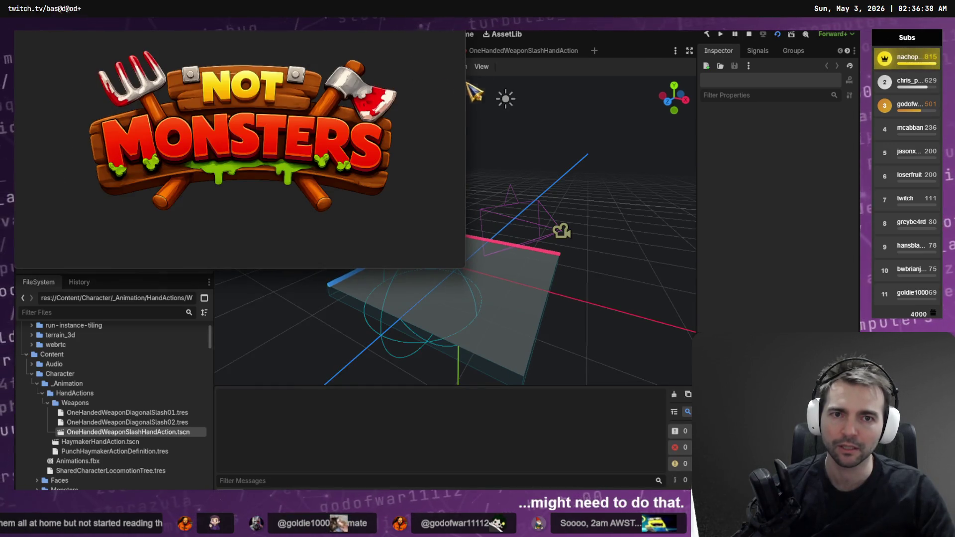
Show the OneHandedWeaponSlashHandAction AnimationPlayer's tracks as Bezier curves and return to the harness.
left_click(531, 53)
left_click(64, 167)
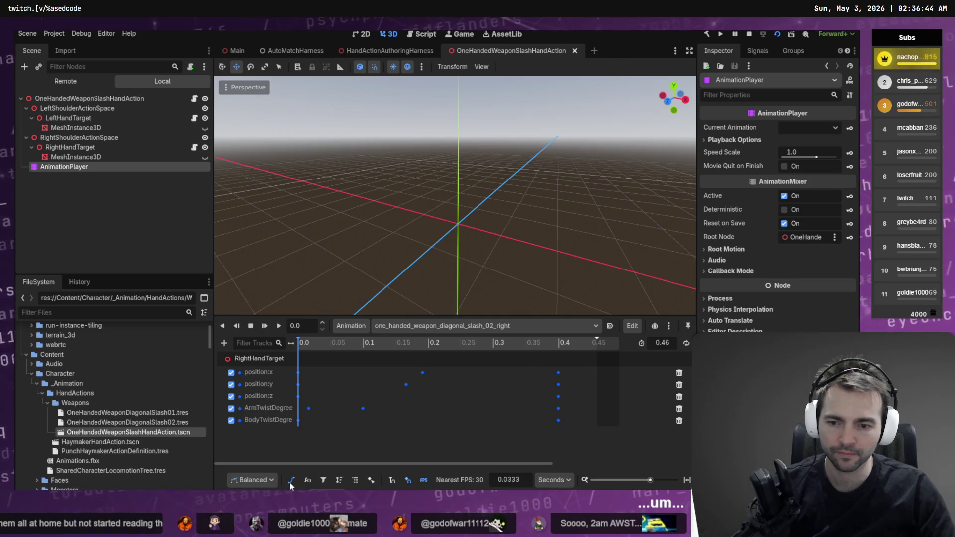
left_click(293, 480)
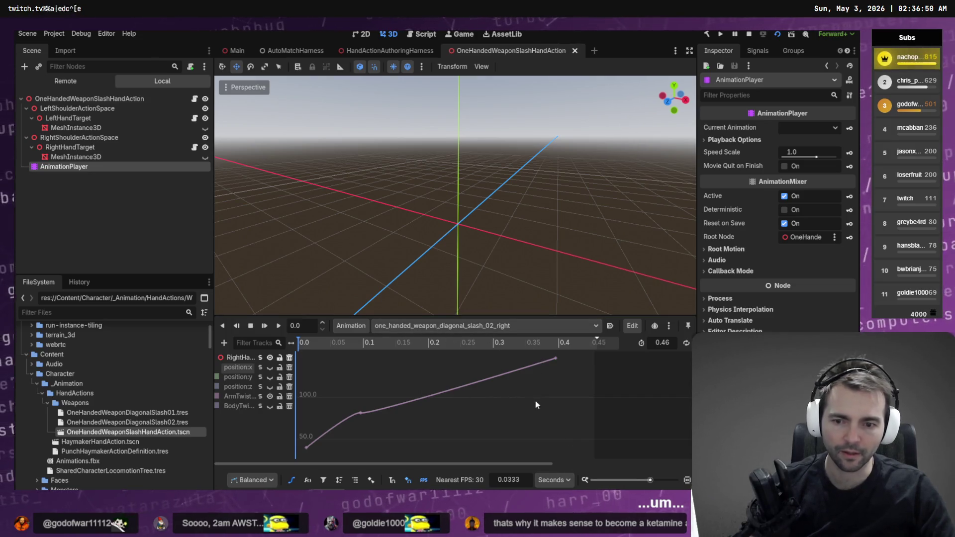
key("alt+Tab")
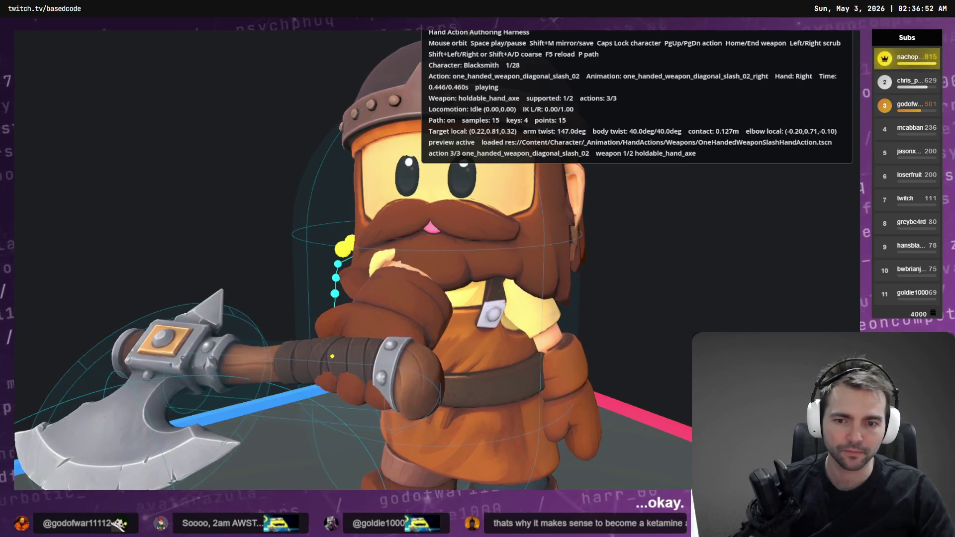
Raise the slash's final ArmTwistDegree key from 147 to 159.
key("alt+Tab")
left_click(622, 362)
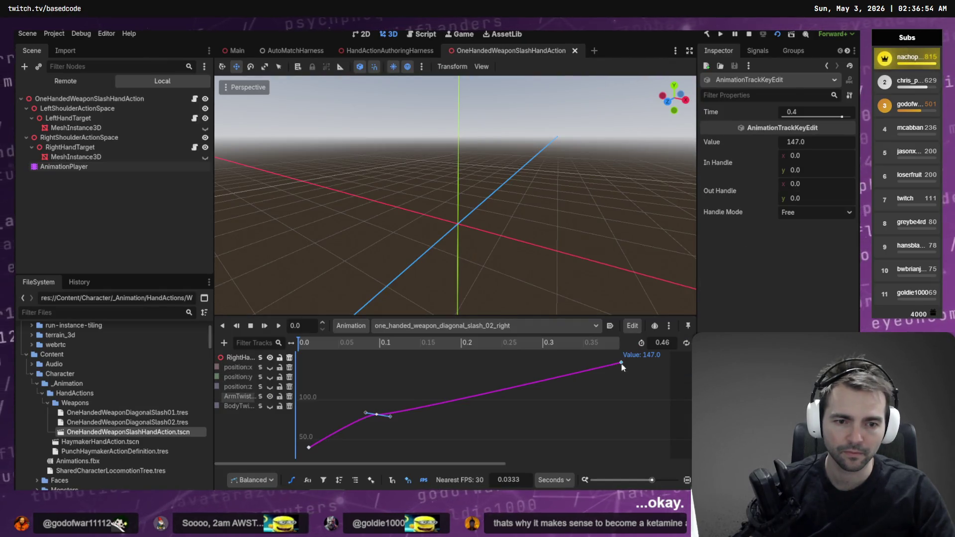
left_click_drag(796, 142, 806, 141)
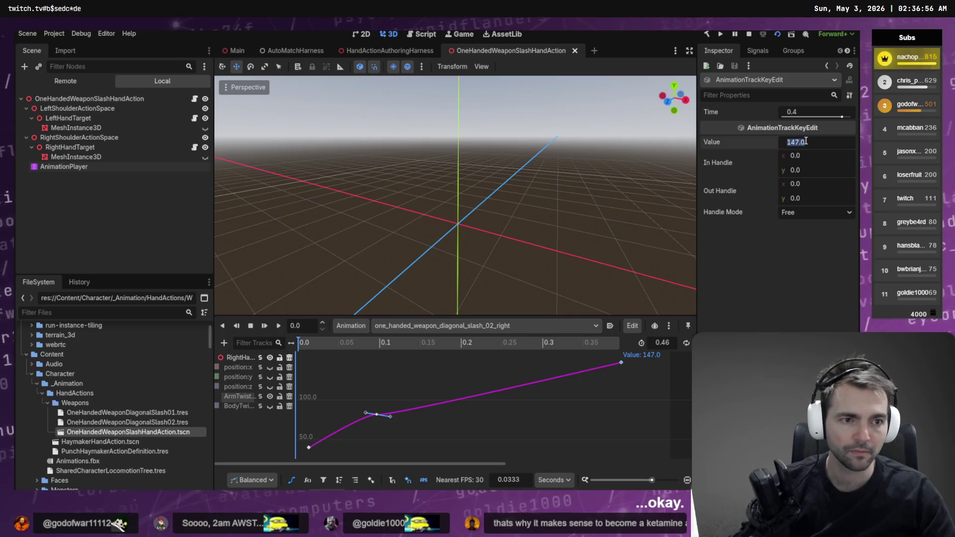
Compare the new arm twist in the harness across slash_01 and slash_02 on the Doctor, orbiting to view the axe.
key("alt+Tab")
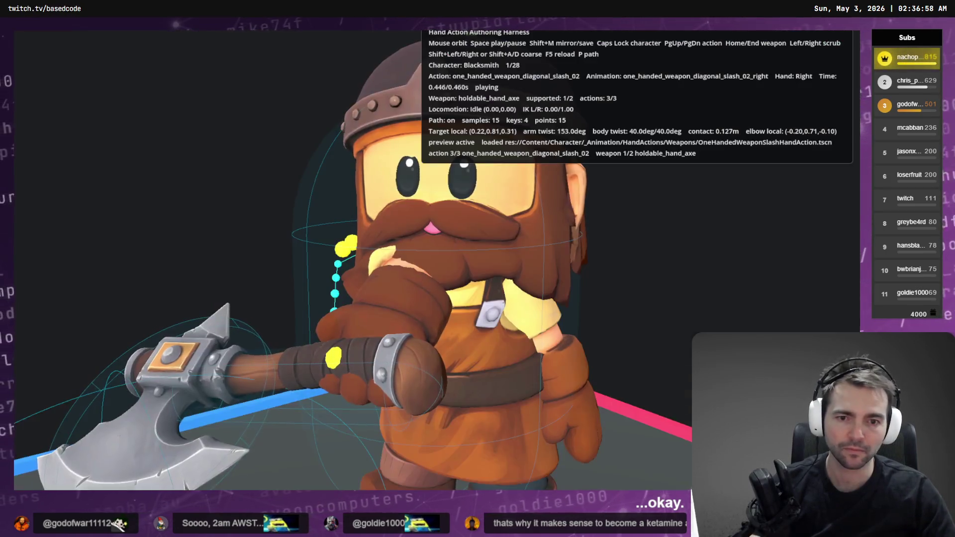
key("alt+Tab")
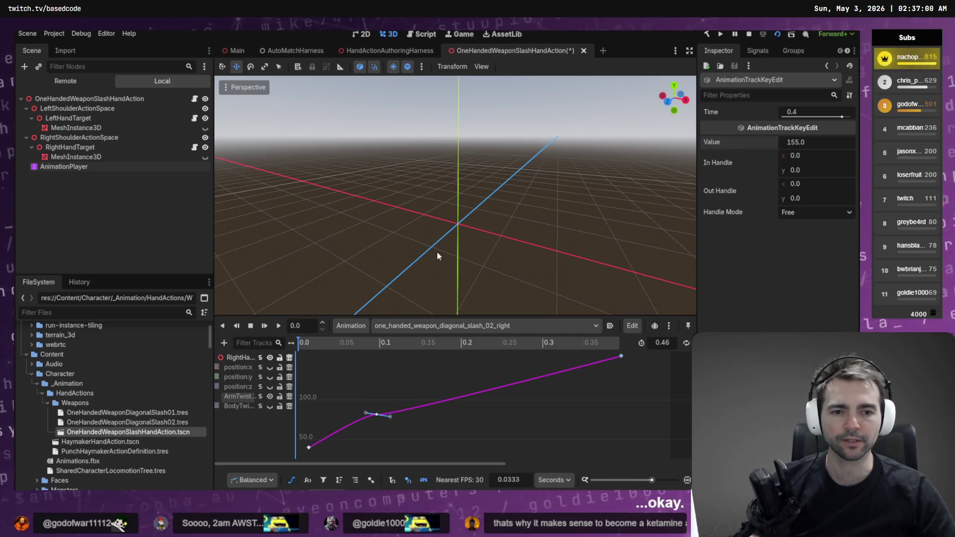
key("alt+Tab")
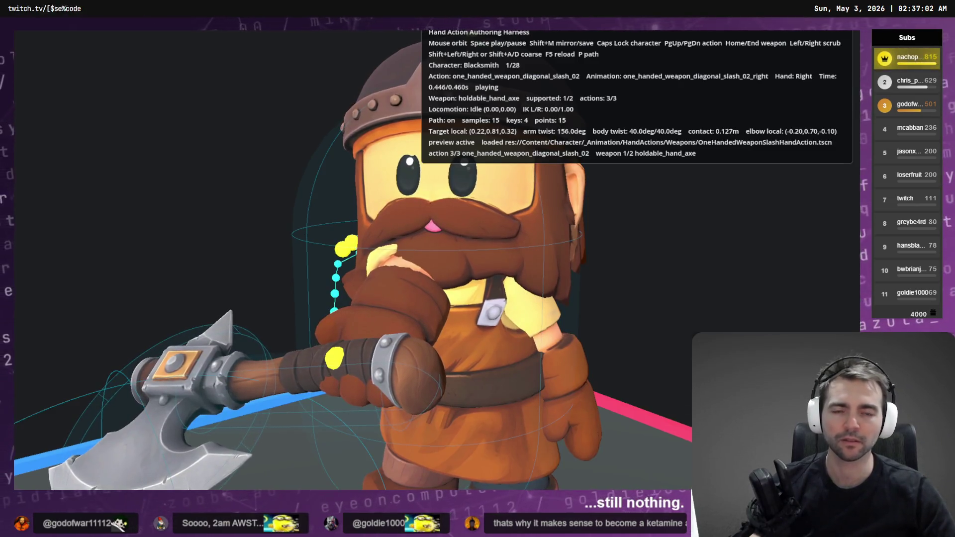
key("alt+Tab")
key("alt+Tab")
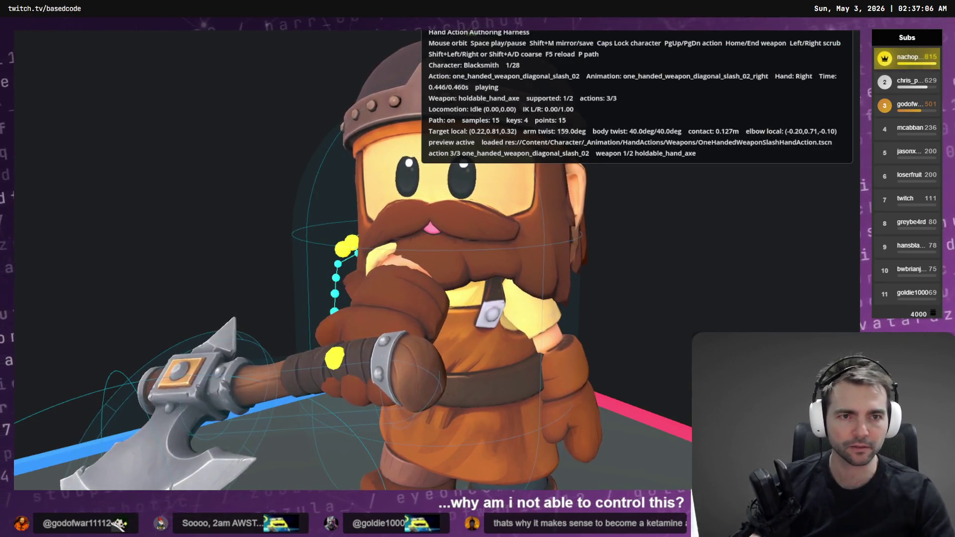
key("Page_Up")
key("Page_Down")
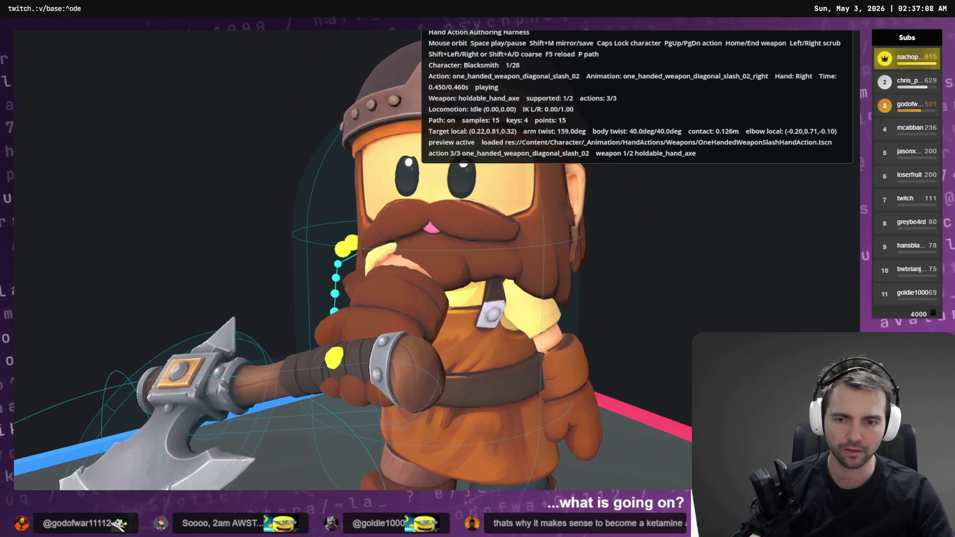
key("Caps_Lock")
key("Caps_Lock")
key("Caps_Lock")
key("Page_Up")
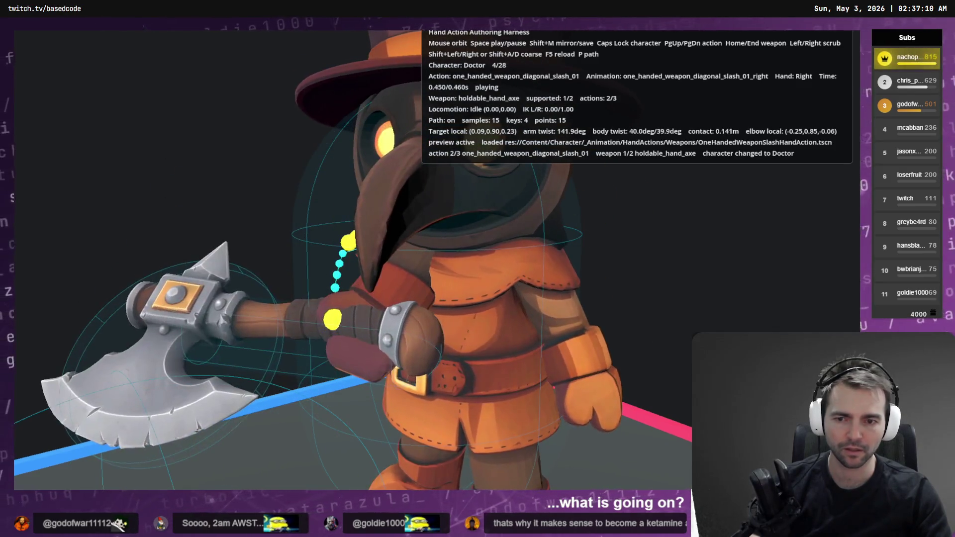
left_click_drag(348, 248, 358, 348)
key("F8")
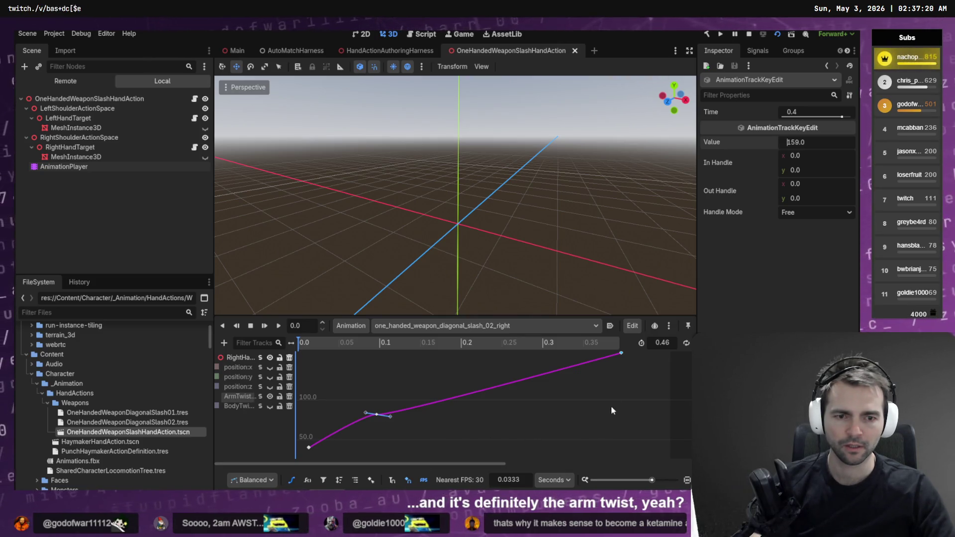
Step the paused harness preview between 0.36 s and 0.46 s to compare the slash poses.
key("alt+Tab")
key("shift+Left")
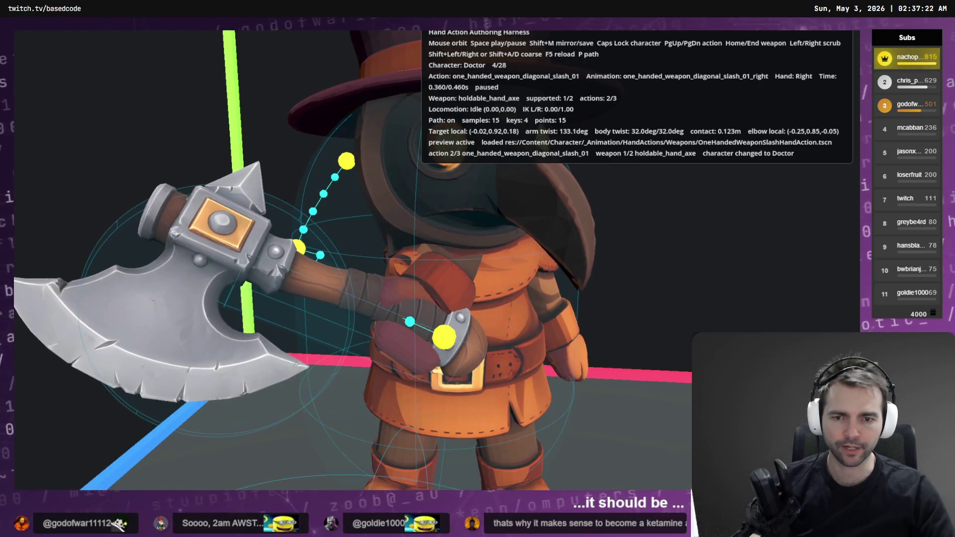
key("shift+Left")
key("shift+Left")
key("shift+Left")
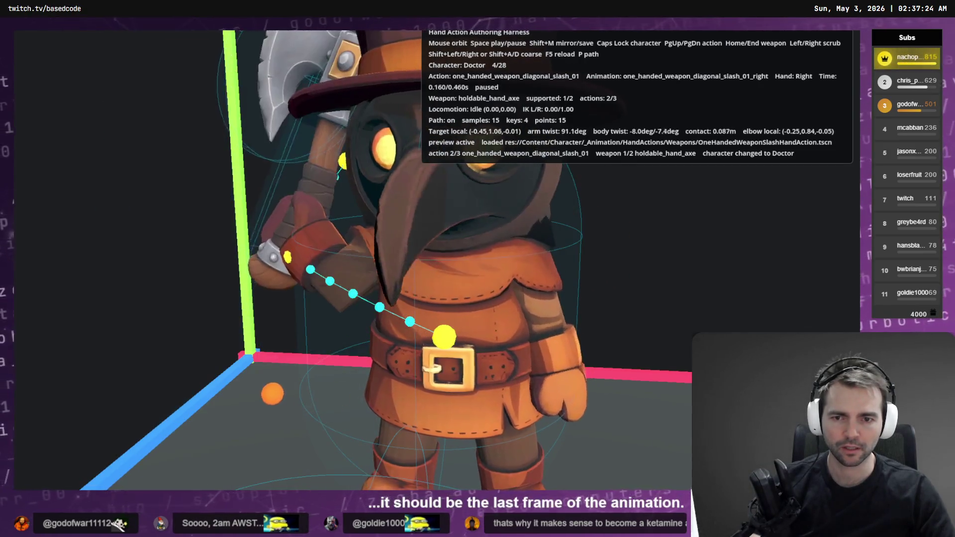
key("shift+Right")
key("shift+Right")
key("shift+Right")
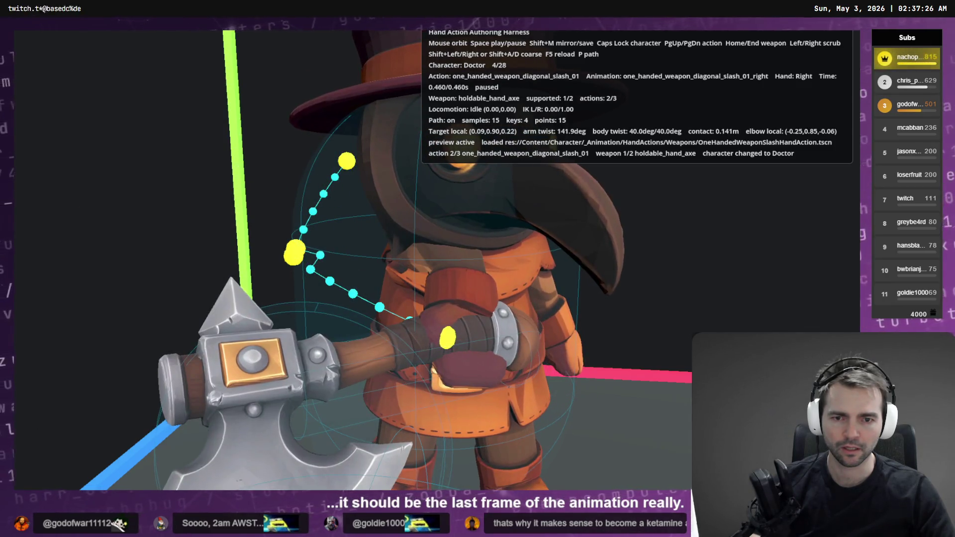
key("shift+Left")
key("shift+Right")
key("shift+Left")
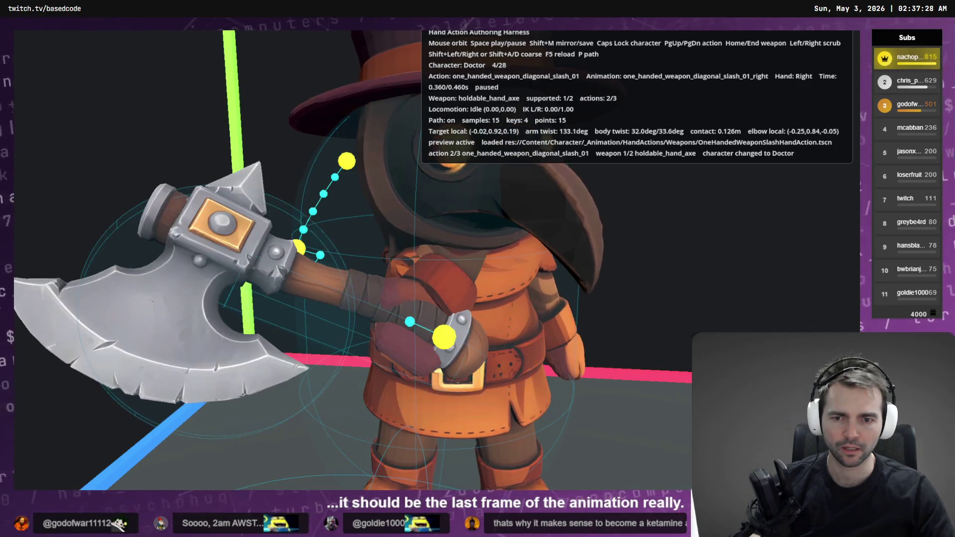
key("alt+Tab")
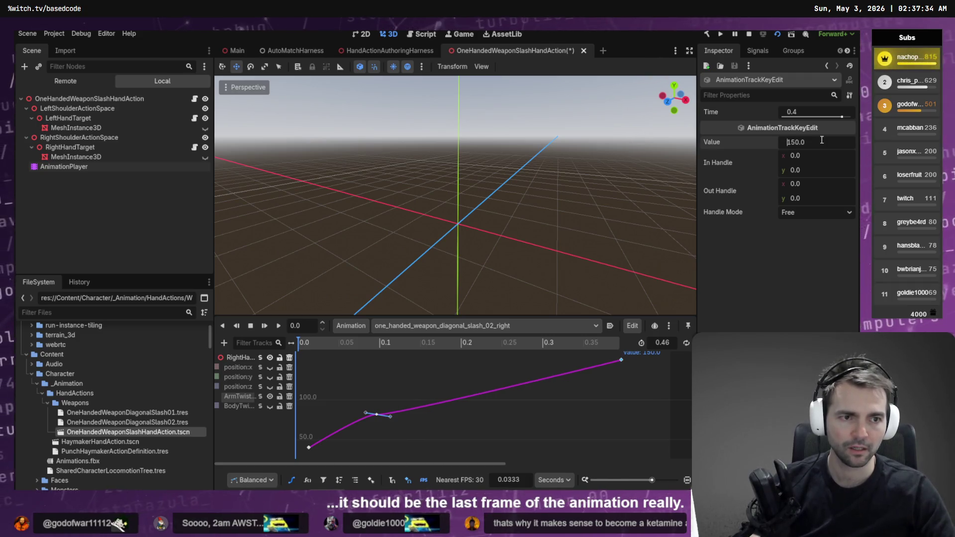
Save the scene with the final arm twist at 158 and compare the pose between editor and harness.
key("ctrl+s")
key("alt+Tab")
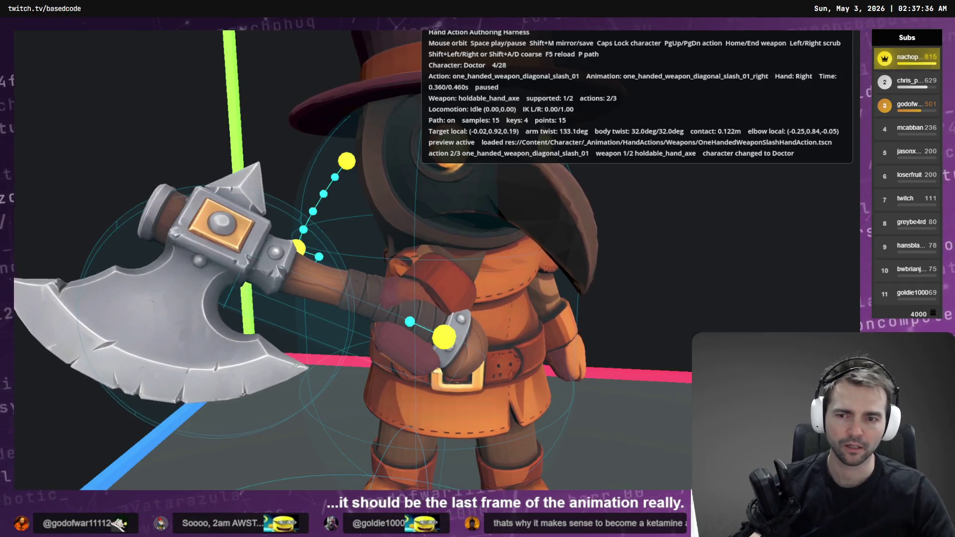
key("alt+Tab")
key("alt+Tab")
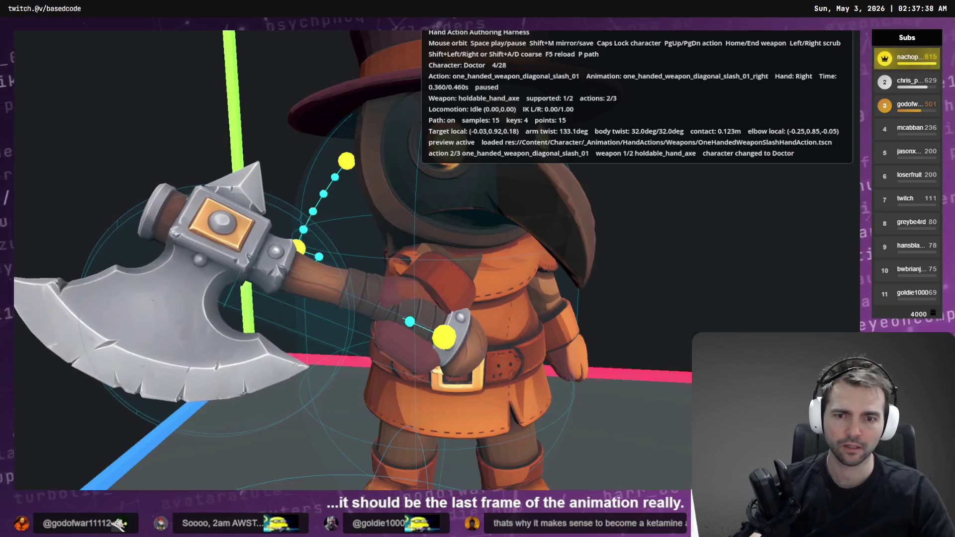
key("alt+Tab")
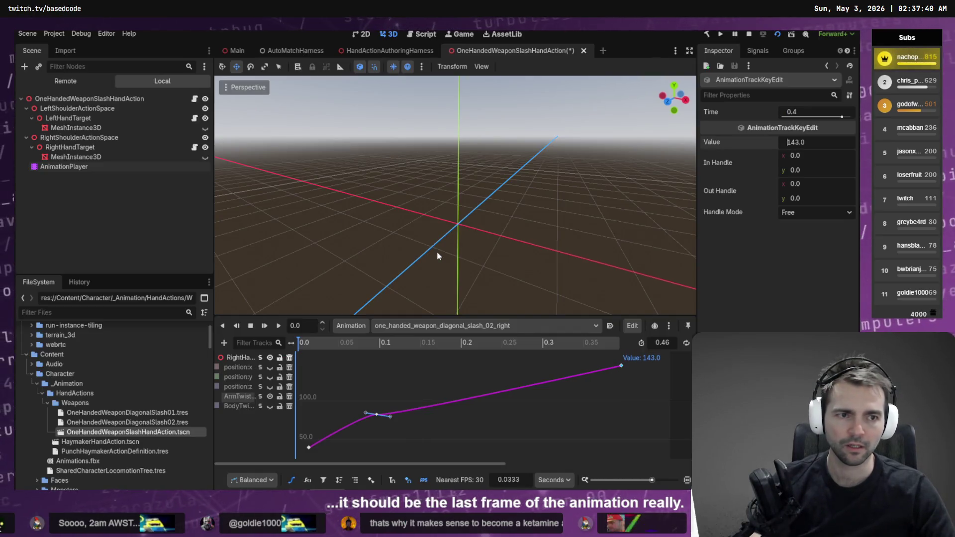
key("alt+Tab")
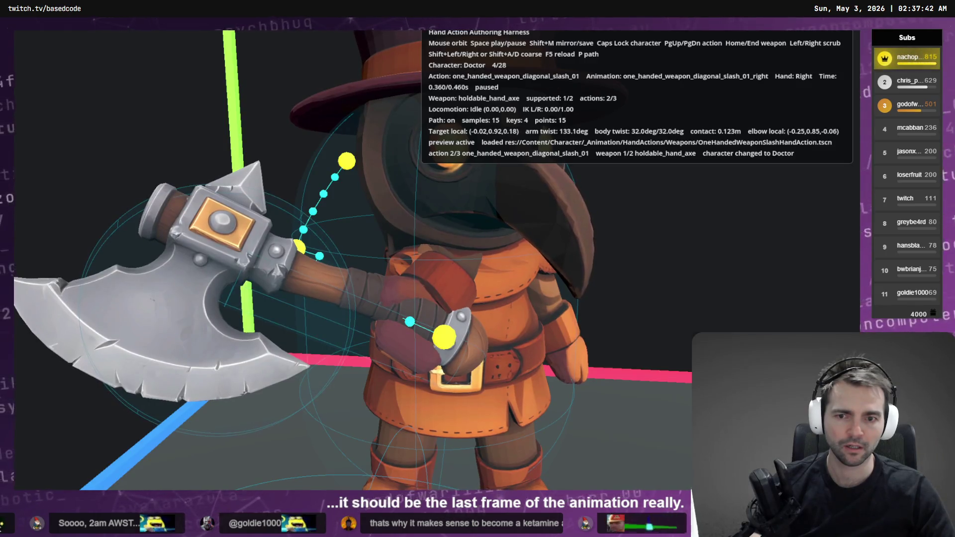
key("alt+Tab")
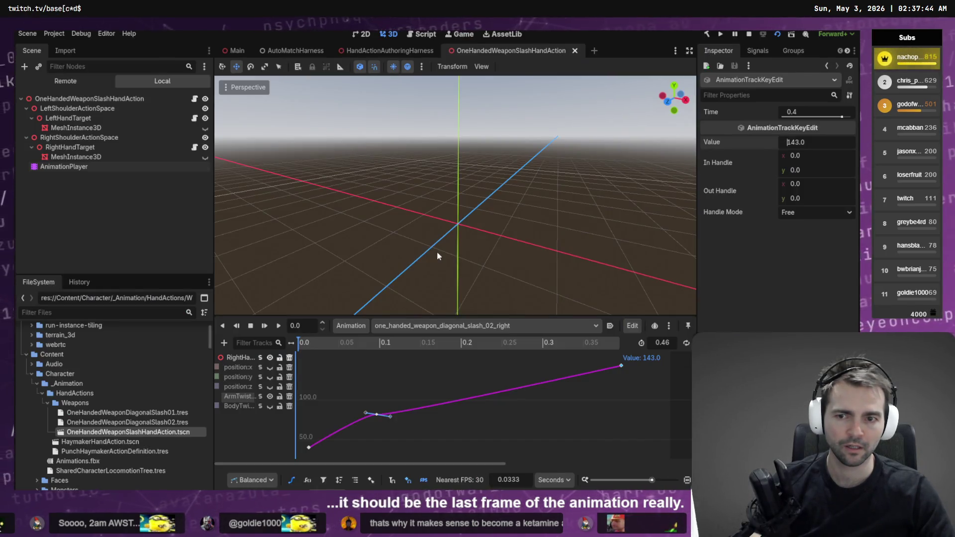
key("alt+Tab")
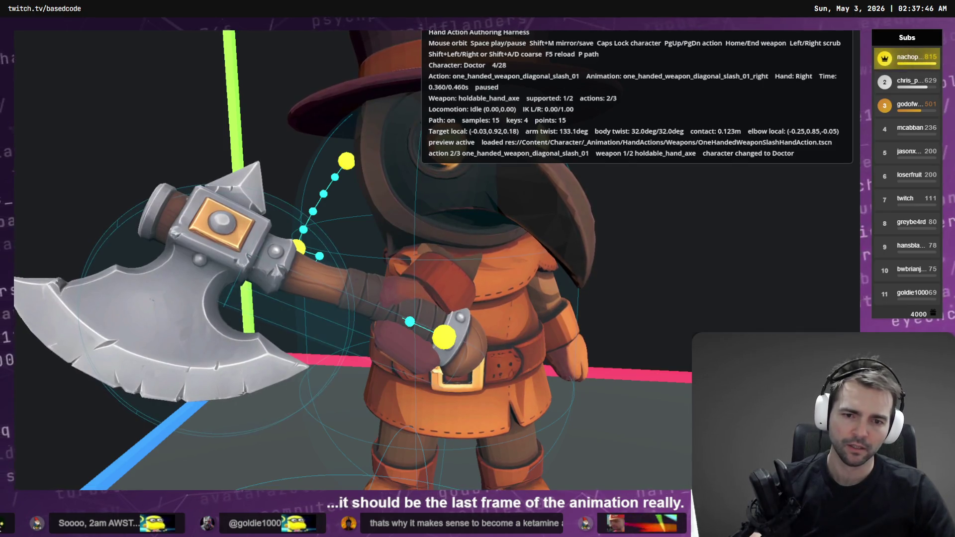
key("alt+Tab")
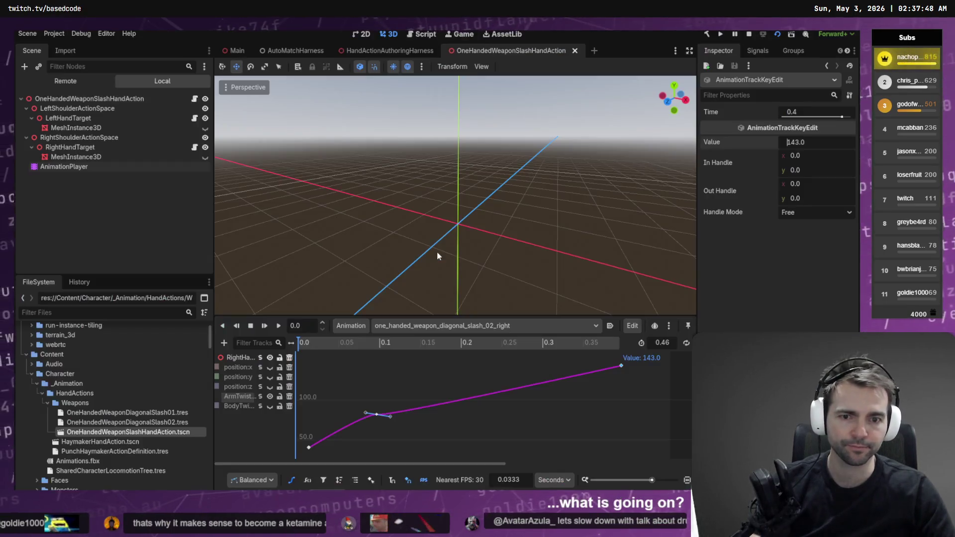
Save again and orbit the harness camera to check the Doctor's swing from behind.
key("ctrl+s")
key("alt+Tab")
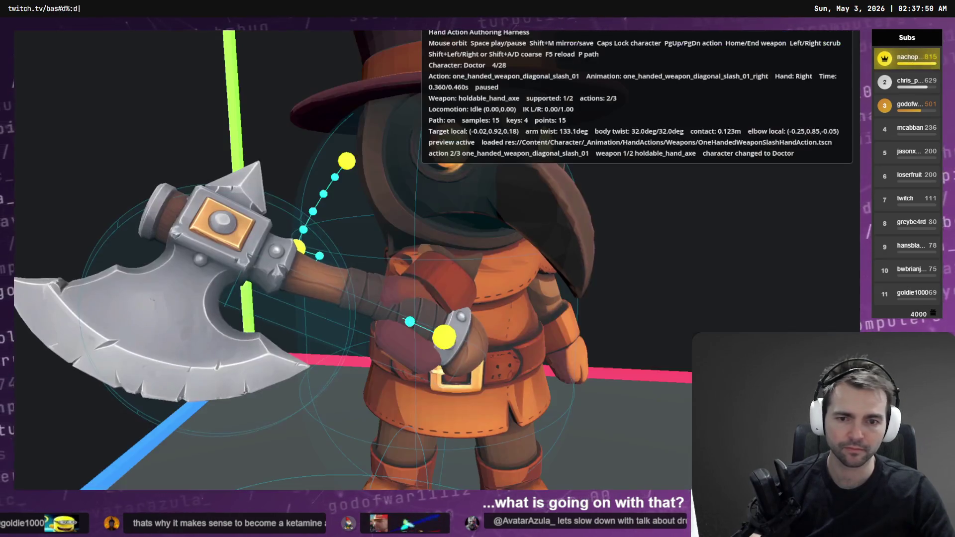
left_click_drag(348, 249, 597, 249)
key("alt+Tab")
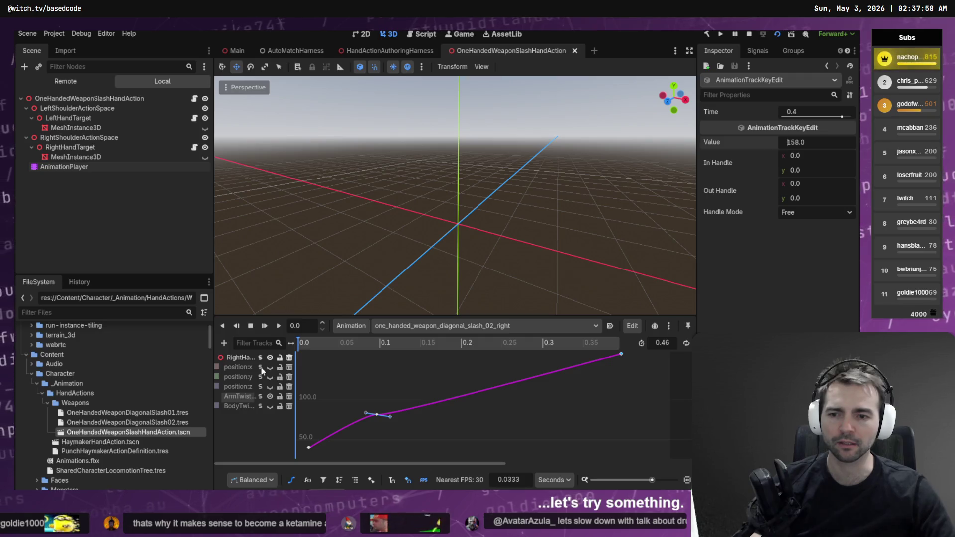
key("alt+Tab")
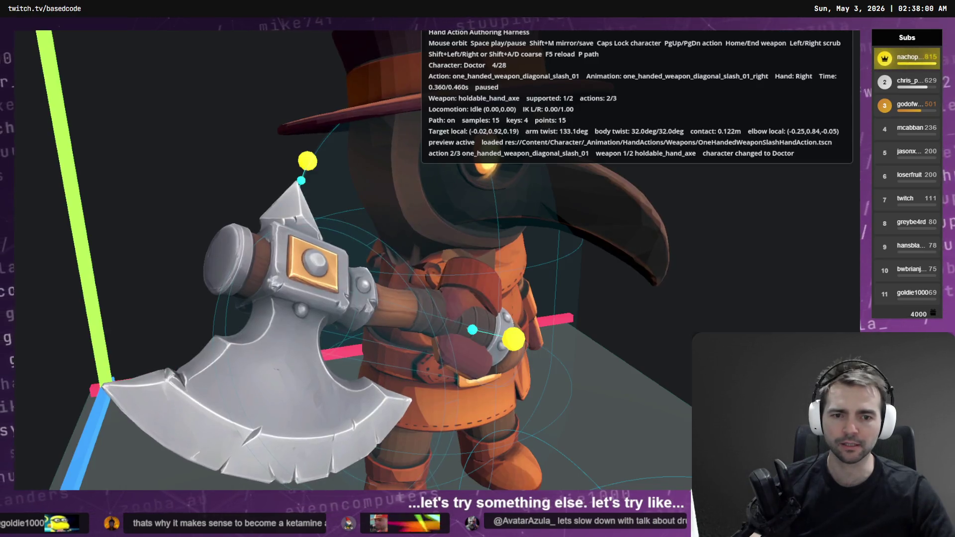
key("alt+Tab")
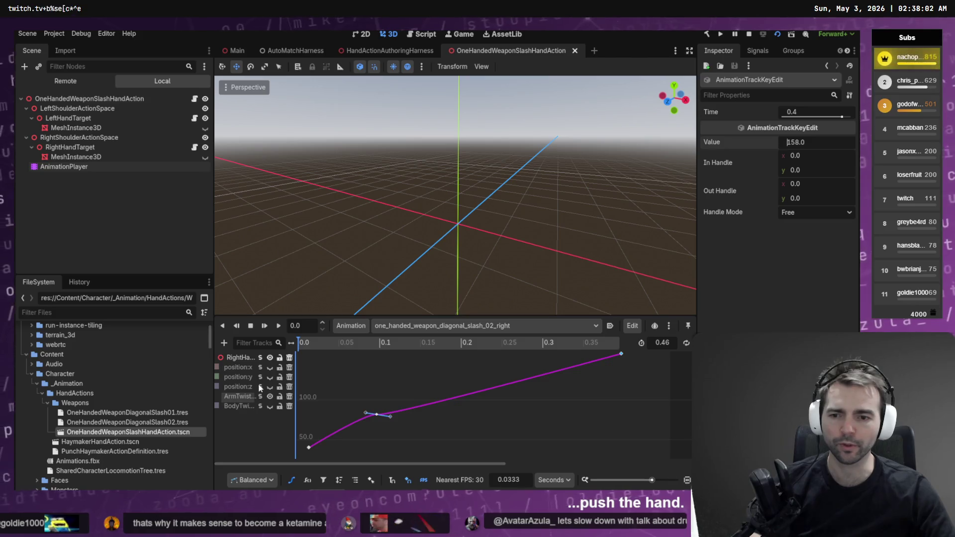
Solo and frame the hand's position:z curve and select its final key at 0.4 s.
left_click(260, 387)
key("f")
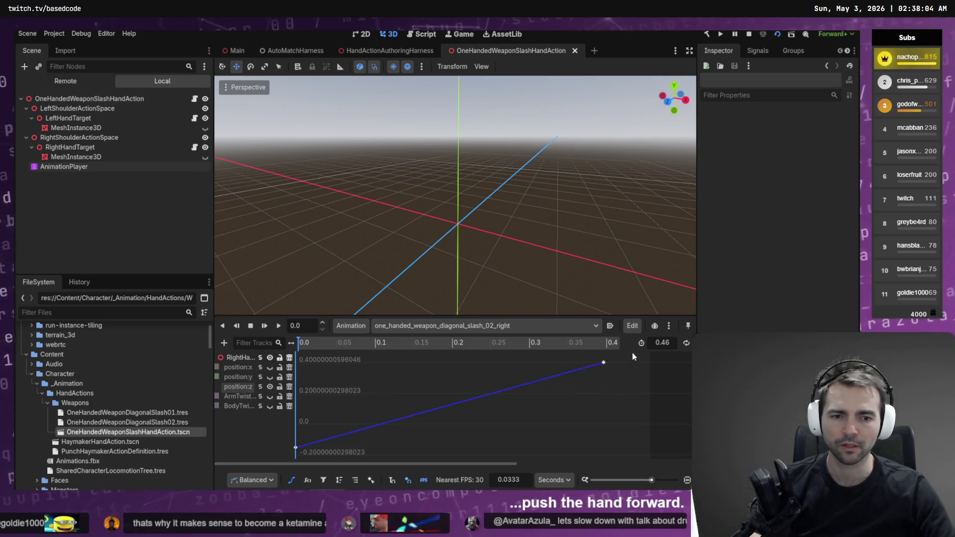
left_click(603, 363)
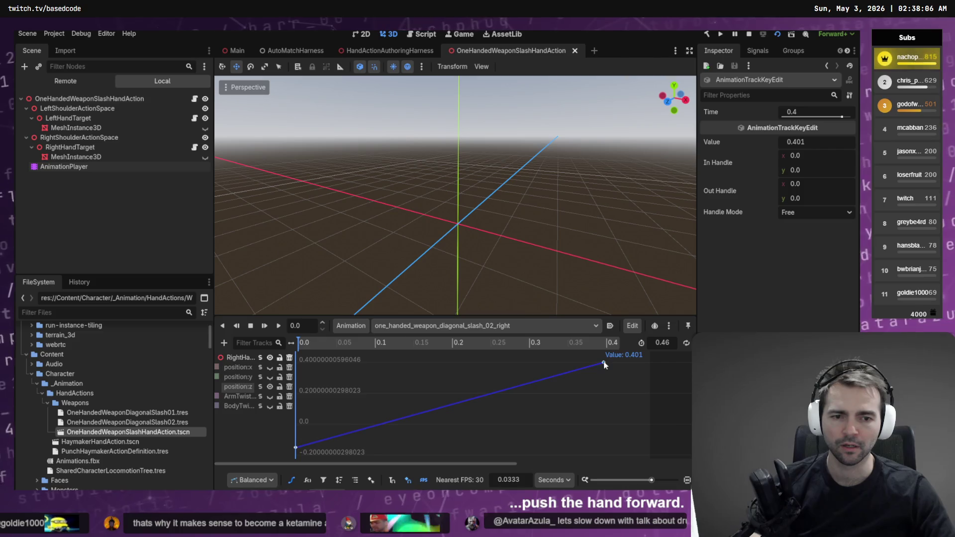
Save and check a more forward position:z of 0.479 in the harness, settling back on 0.401.
key("ctrl+s")
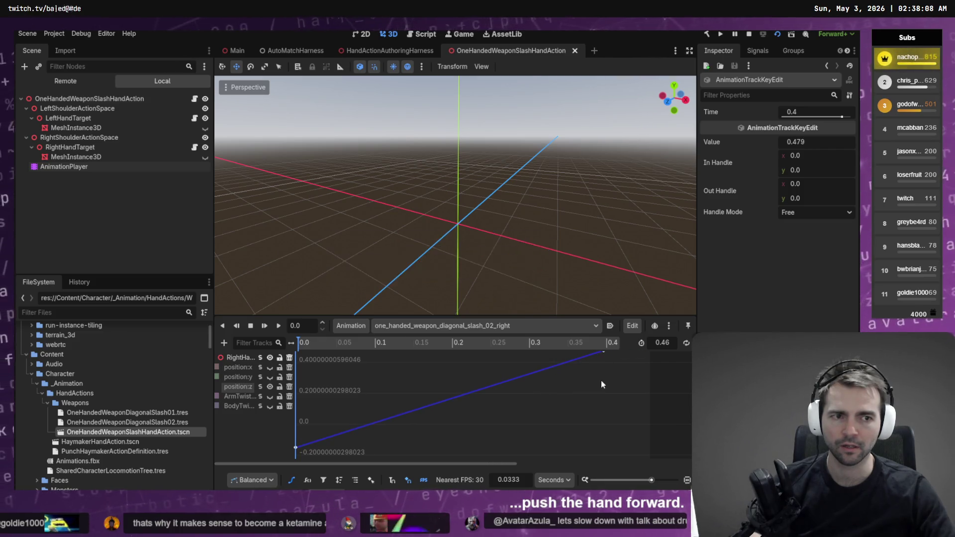
key("alt+Tab")
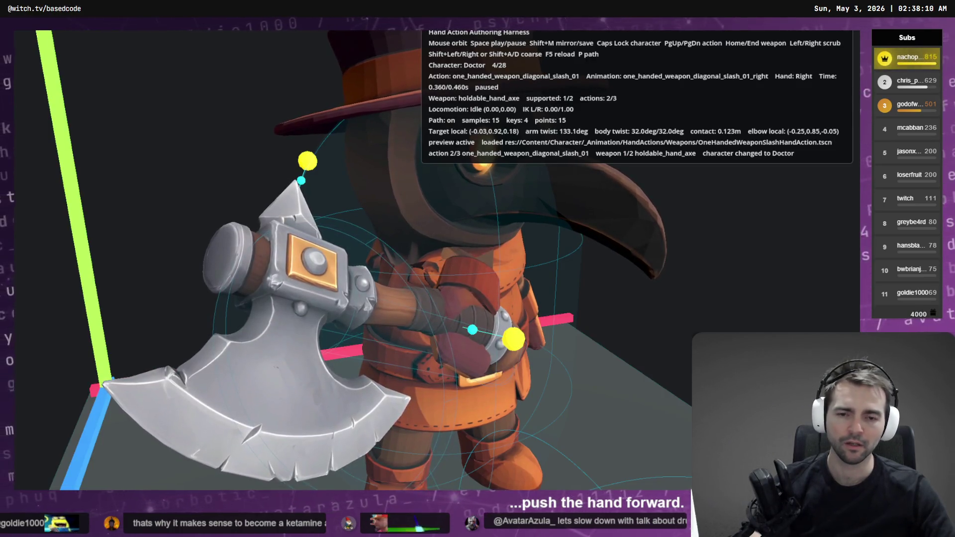
key("alt+Tab")
key("alt+Tab")
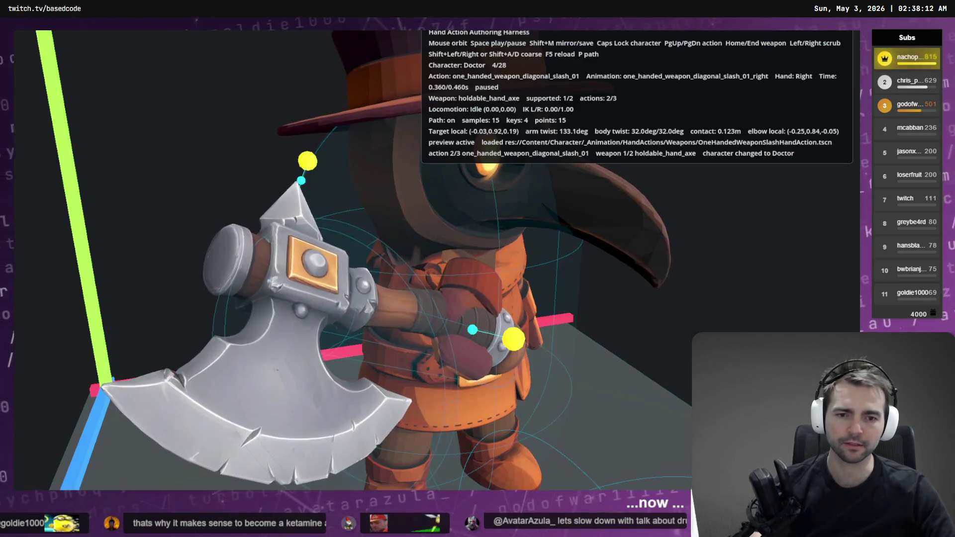
key("alt+Tab")
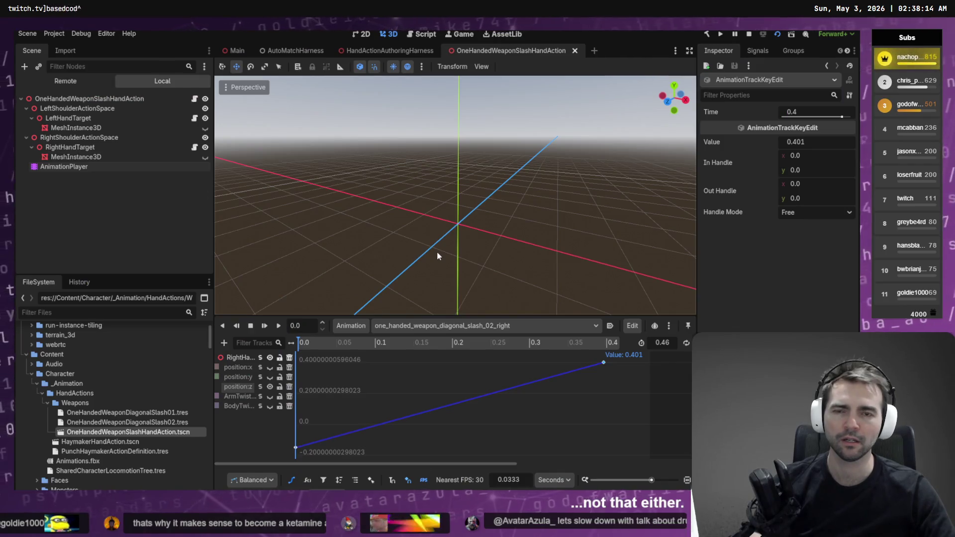
key("alt+Tab")
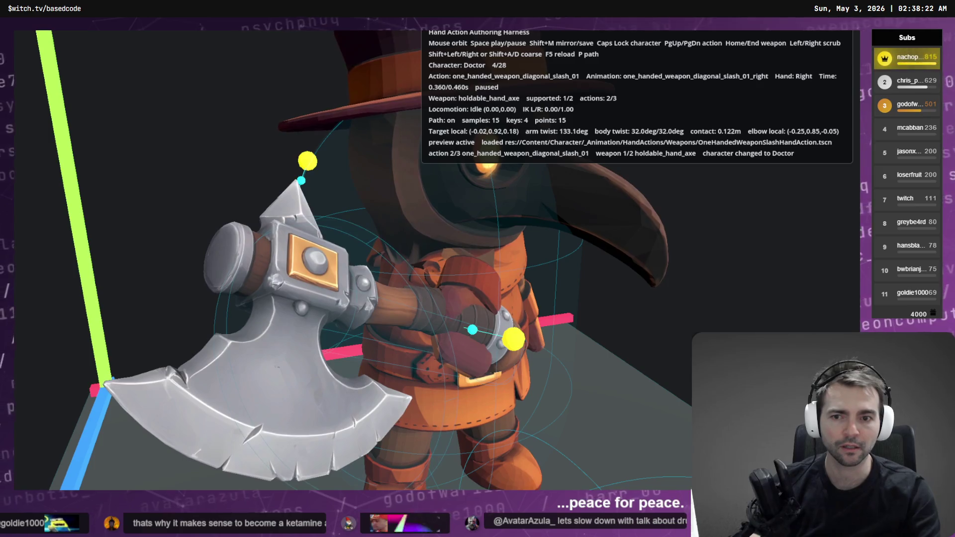
left_click_drag(497, 269, 309, 268)
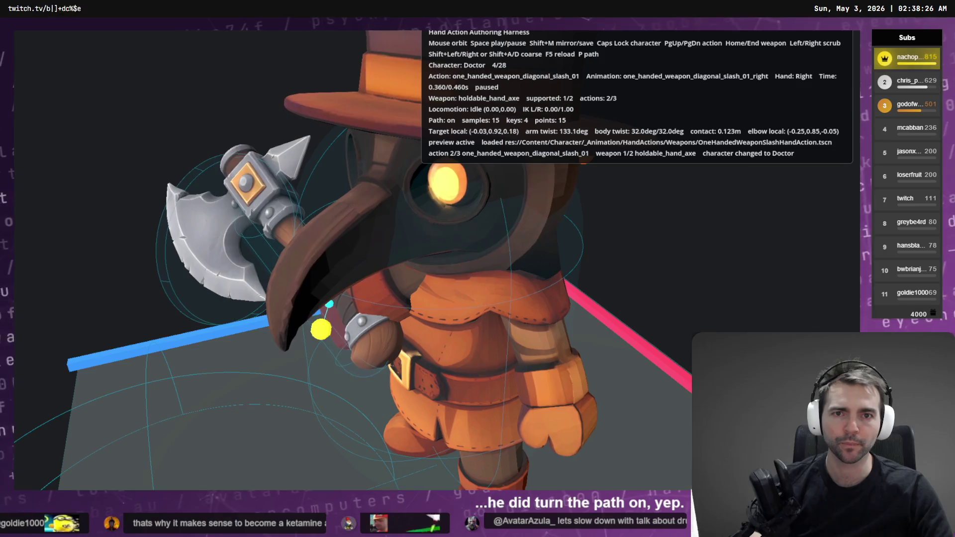
key("Right")
key("Right")
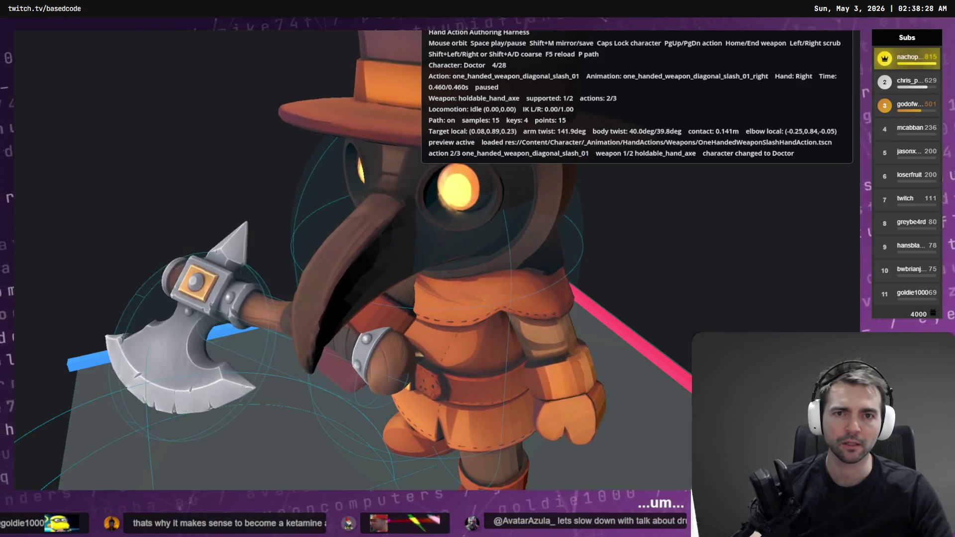
key("Left")
key("Left")
key("Left")
left_click_drag(308, 268, 228, 269)
key("Right")
key("Right")
key("Right")
key("shift+Left")
key("shift+Left")
key("shift+Left")
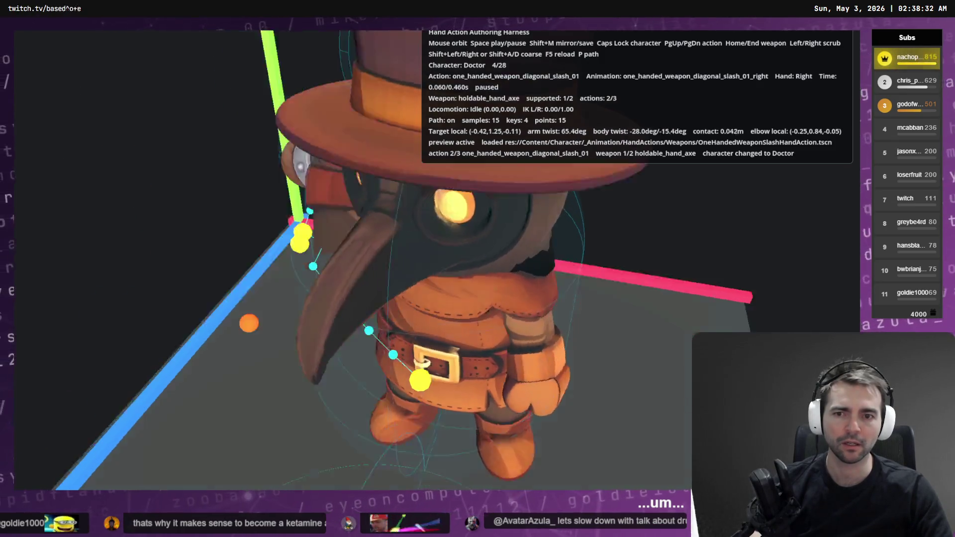
key("space")
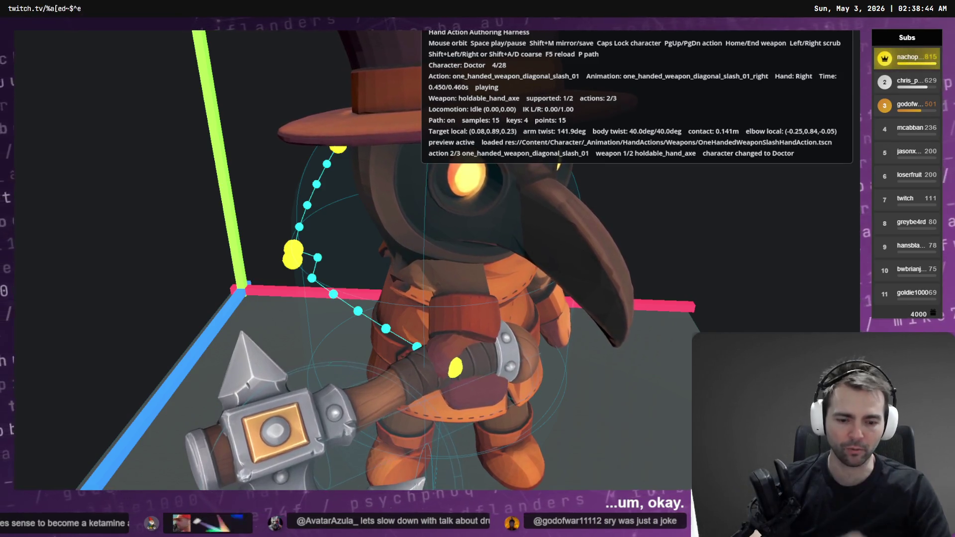
key("End")
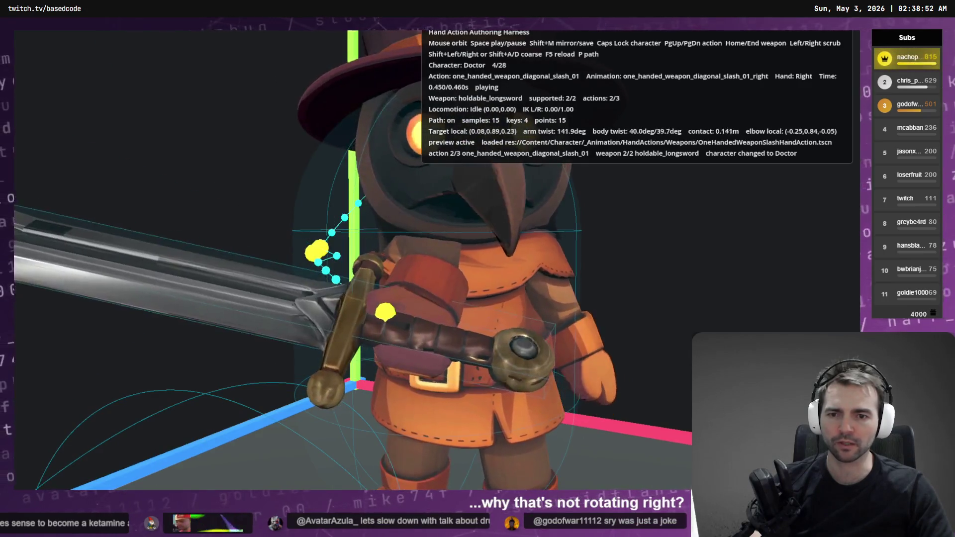
key("alt+F4")
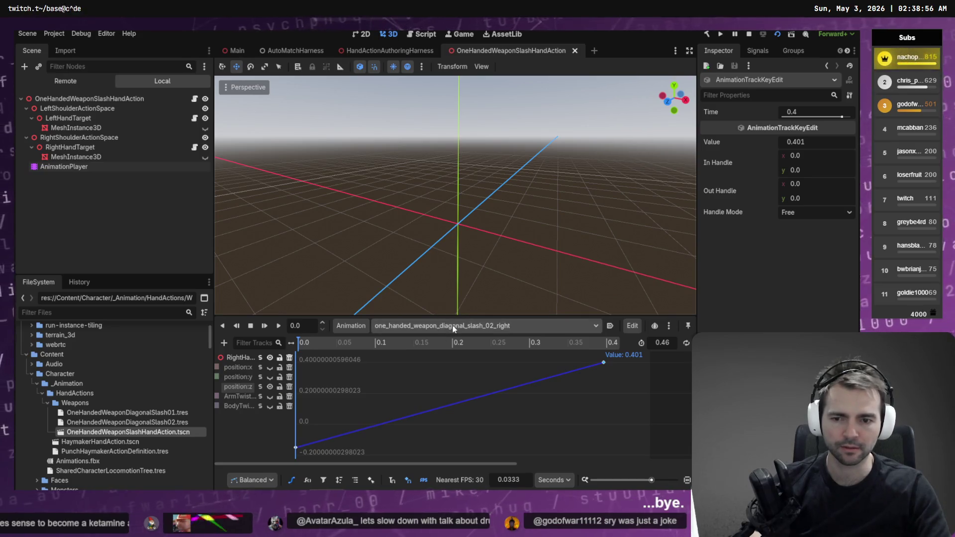
Restore the 0.46 s length with undo and move the position:y key from about 0.1667 to 0.2 s.
left_click(260, 397)
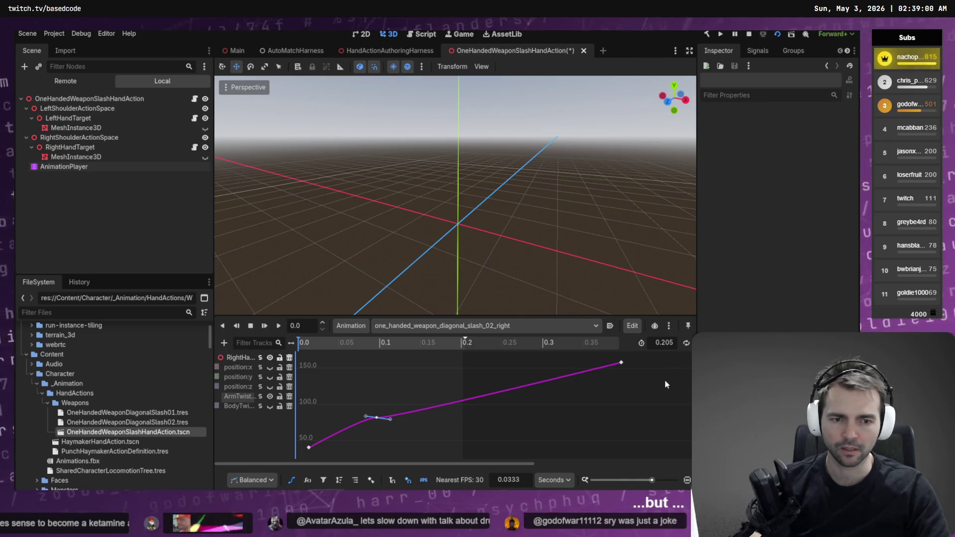
key("ctrl+z")
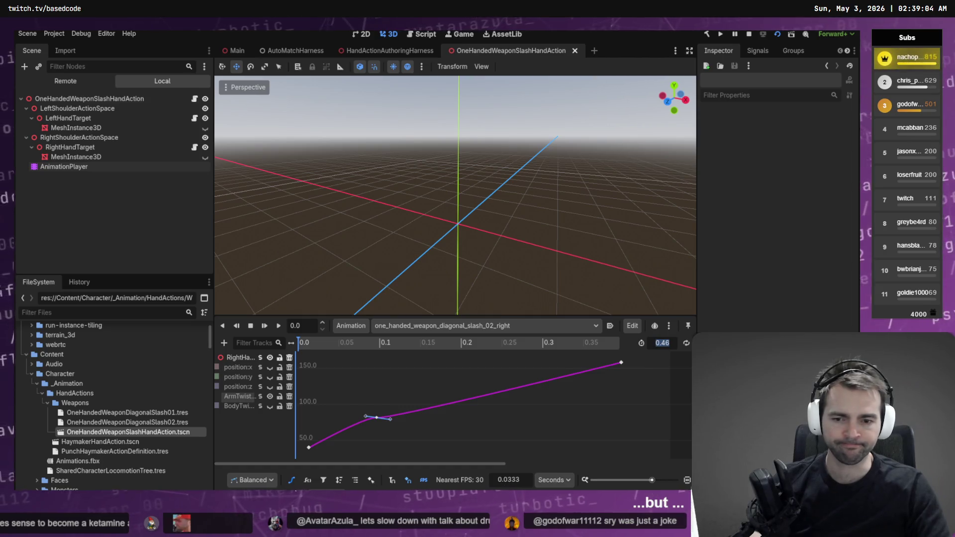
left_click(292, 481)
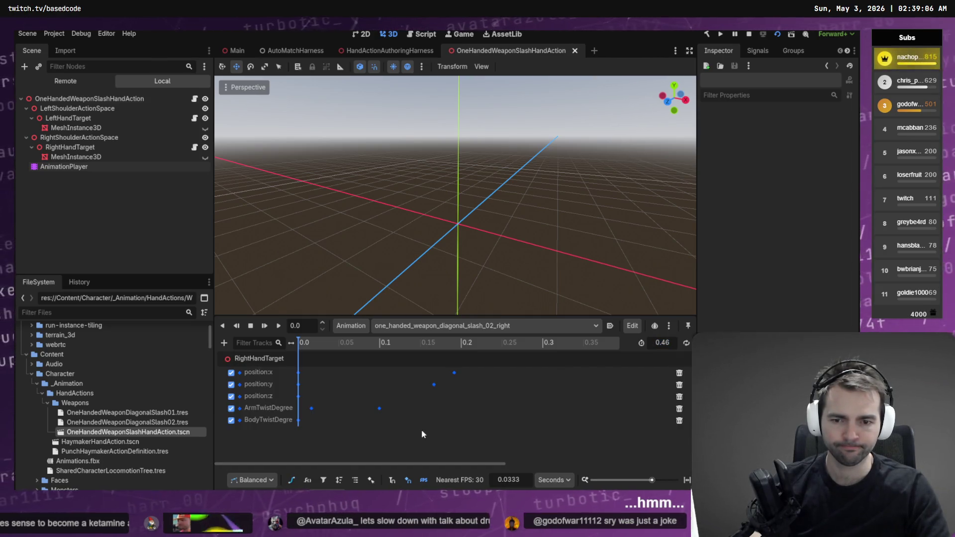
left_click(434, 385)
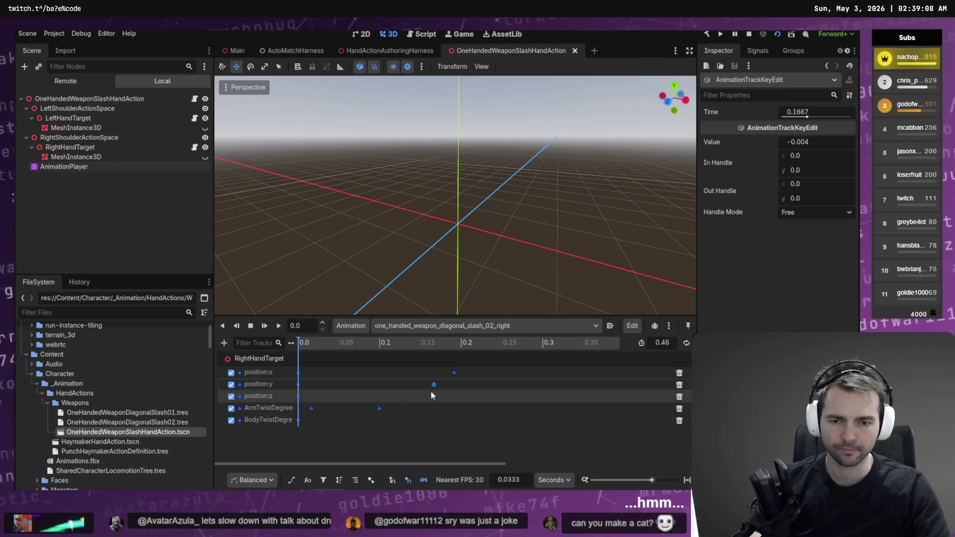
left_click_drag(434, 385, 460, 372)
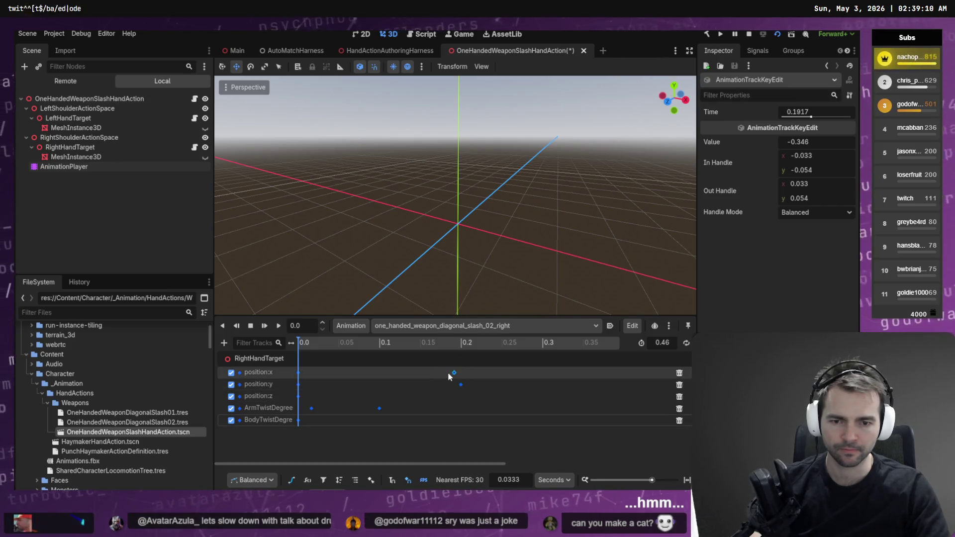
left_click(469, 417)
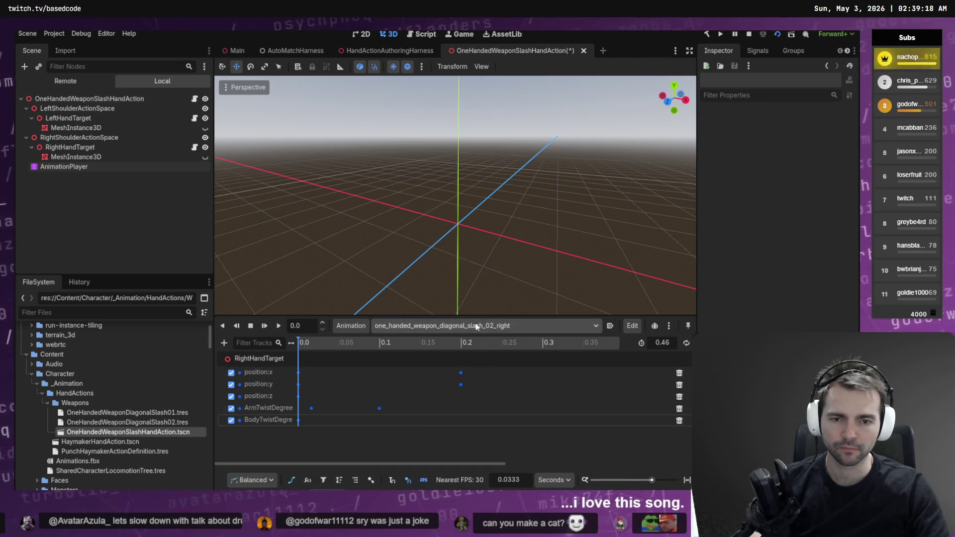
Check the BodyTwist curve, then set the animation length to 0.4 seconds.
left_click(307, 480)
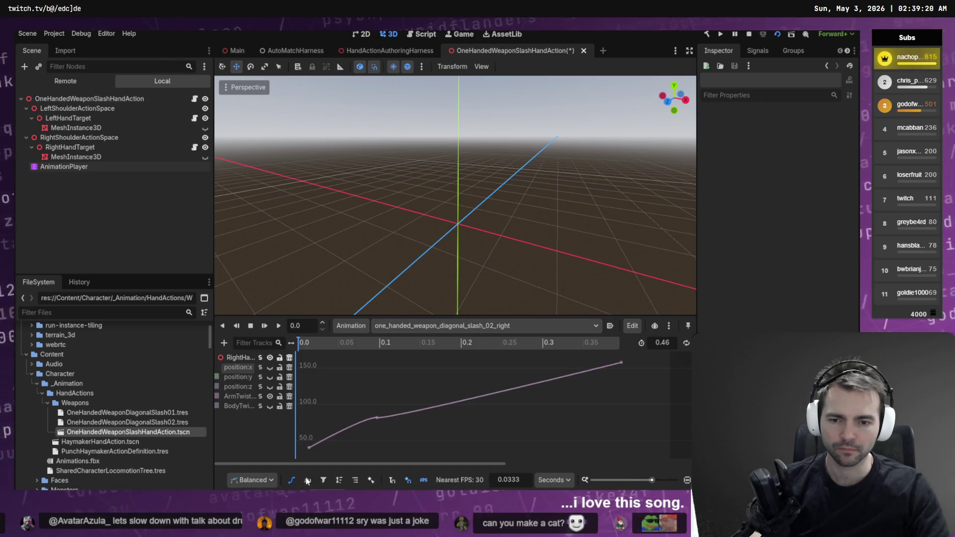
left_click(239, 406)
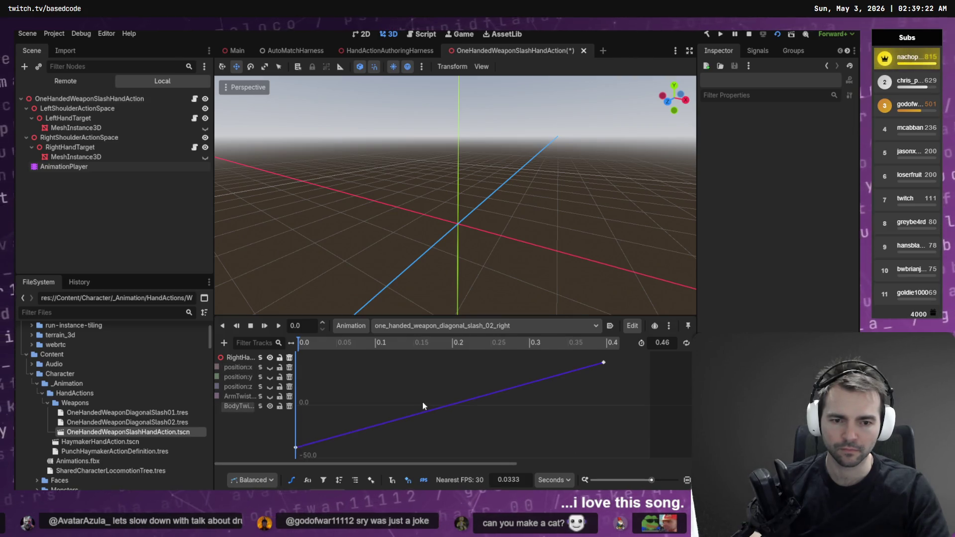
left_click(294, 481)
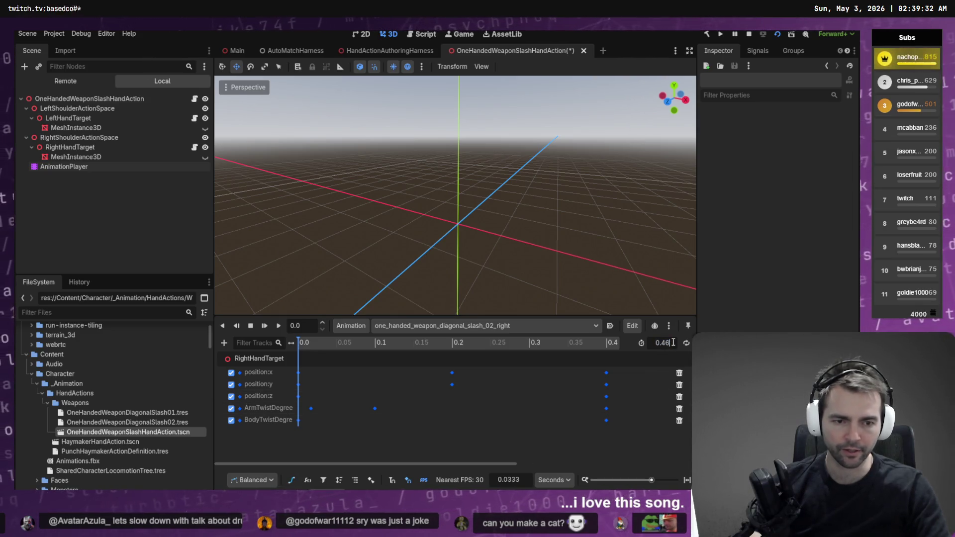
key("BackSpace")
key("Return")
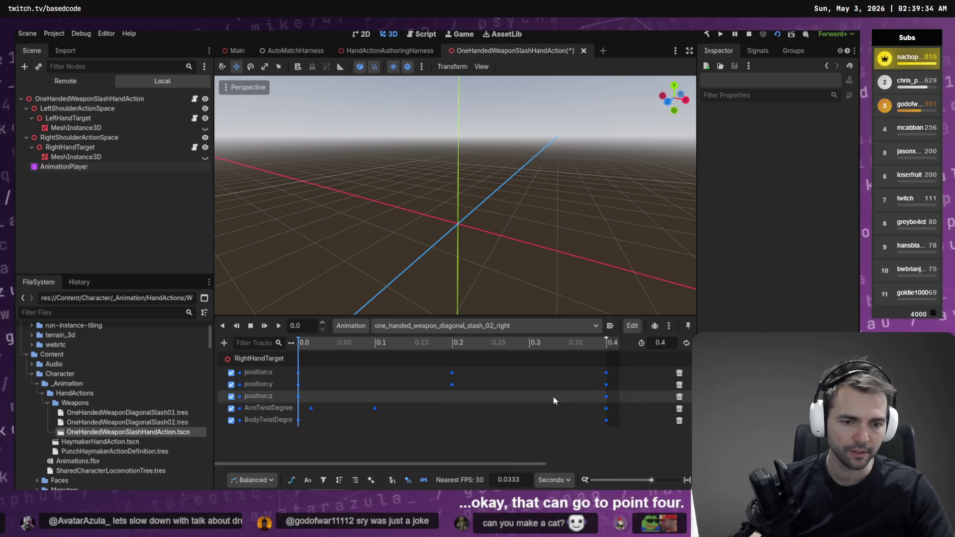
Scrub the playhead to about 0.34 s and compare the pose in the running harness.
left_click_drag(582, 344, 555, 354)
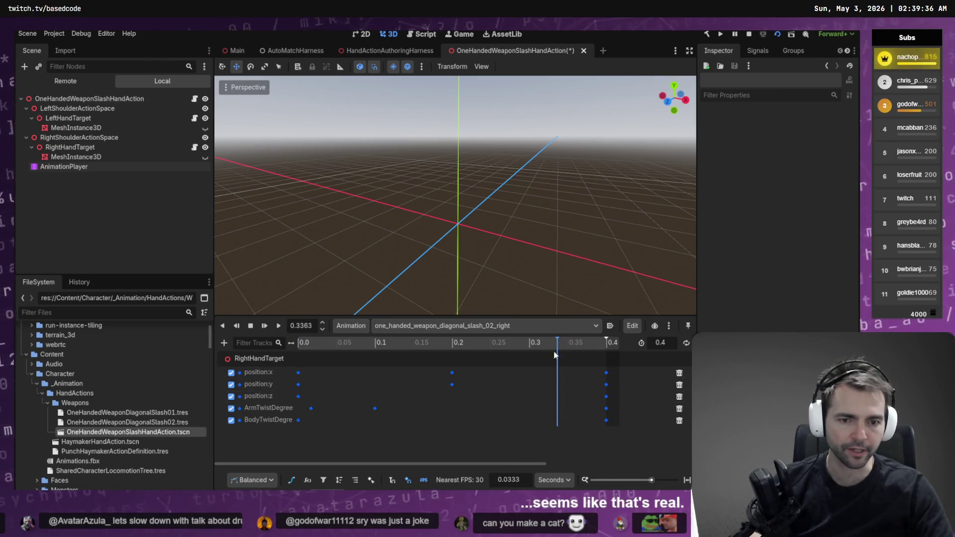
key("alt+Tab")
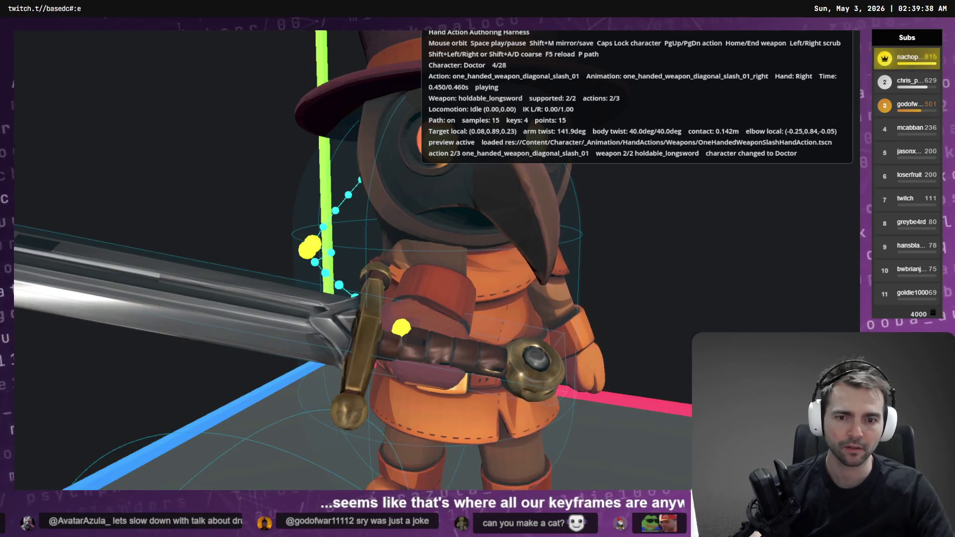
key("alt+Tab")
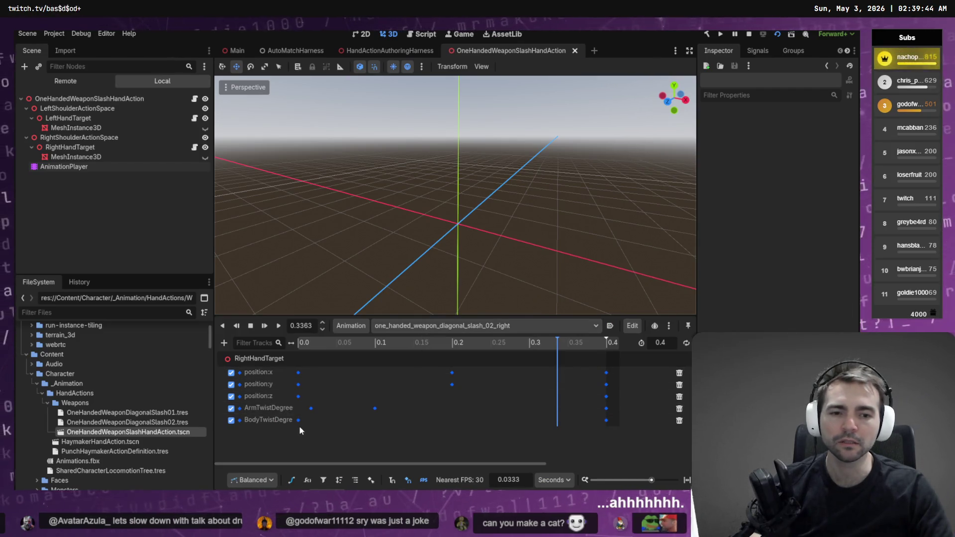
Select the ArmTwist key at 0.4 s in the curve view, set it to 110, and preview it.
left_click(292, 481)
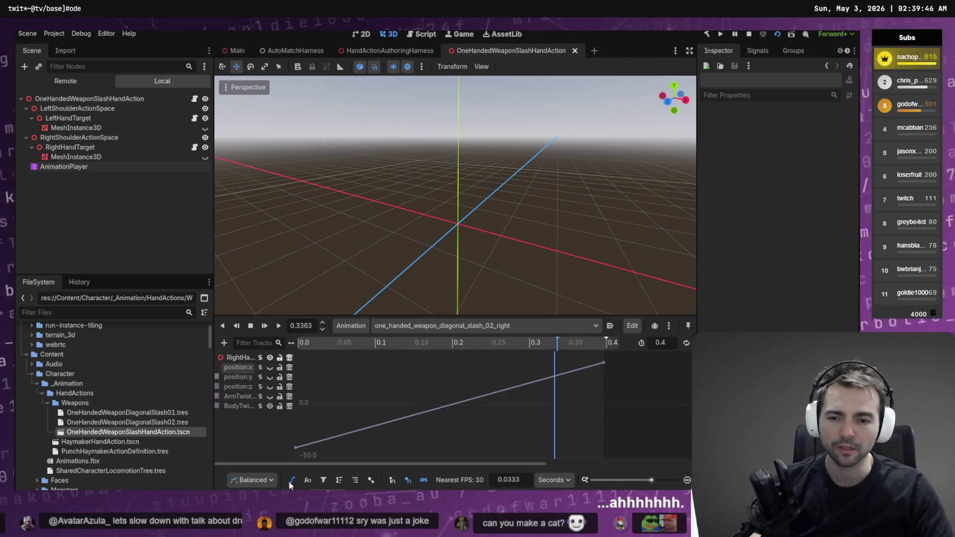
left_click(261, 397)
left_click(450, 401)
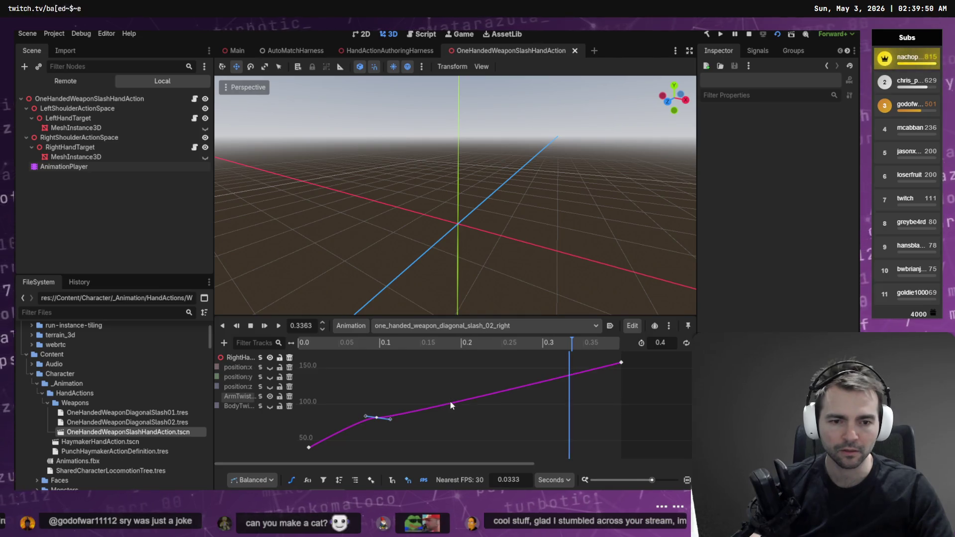
left_click(621, 362)
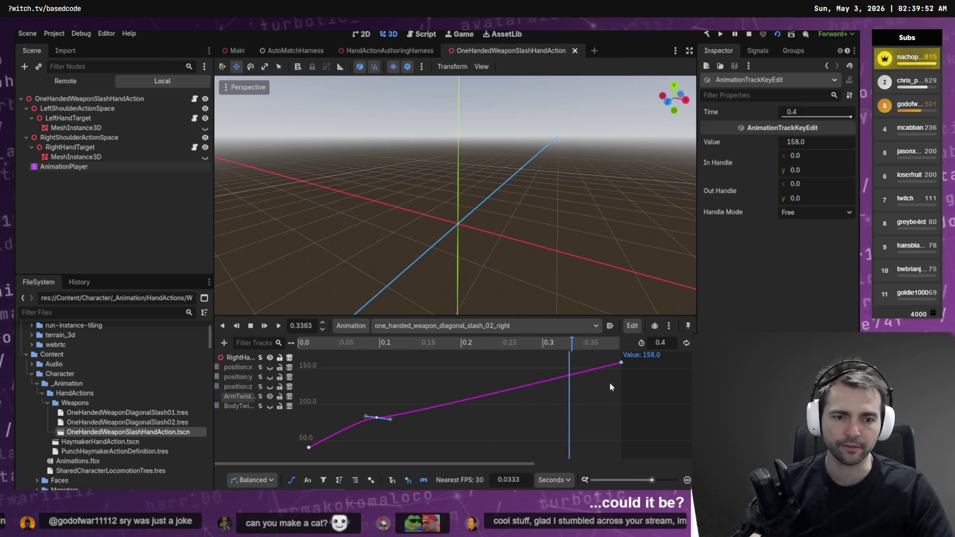
left_click(814, 144)
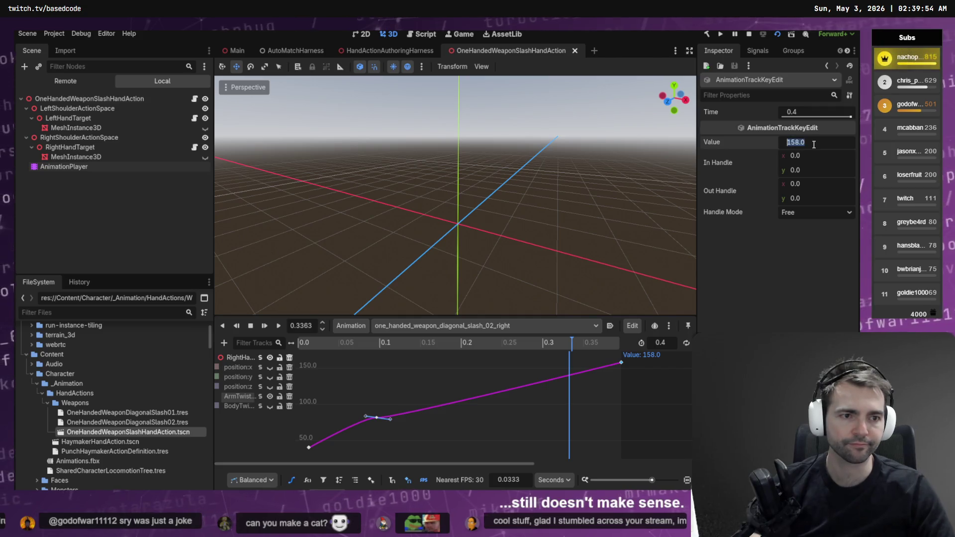
type("156110")
key("Return")
key("alt+Tab")
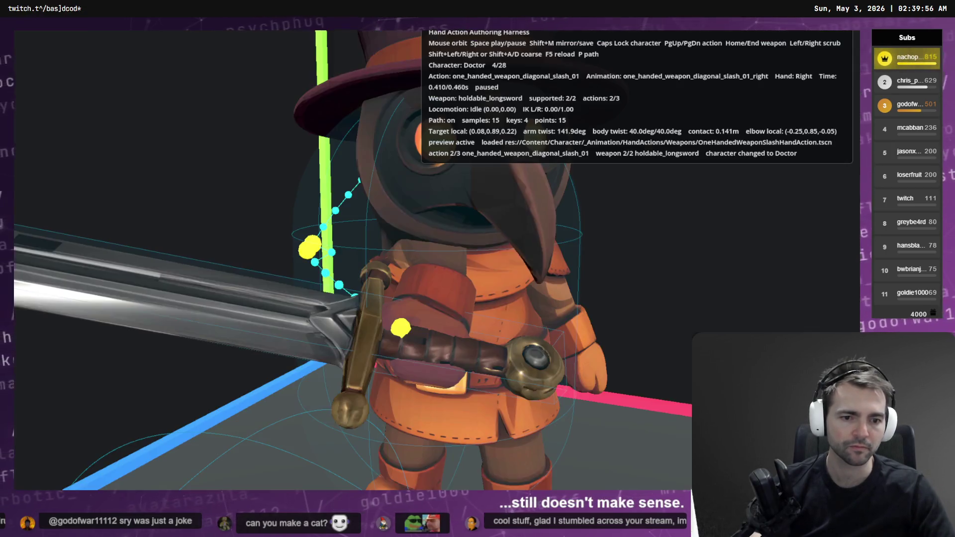
key("alt+Tab")
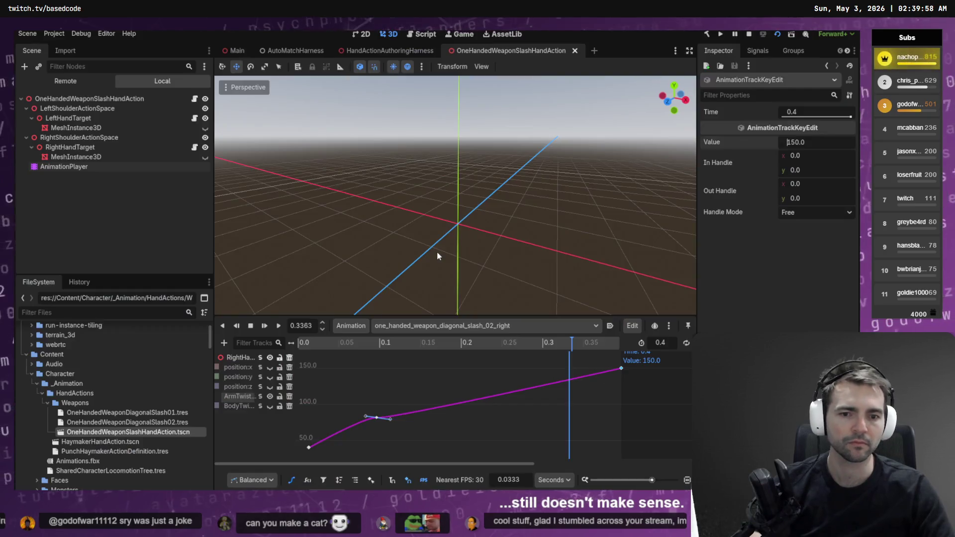
key("alt+Tab")
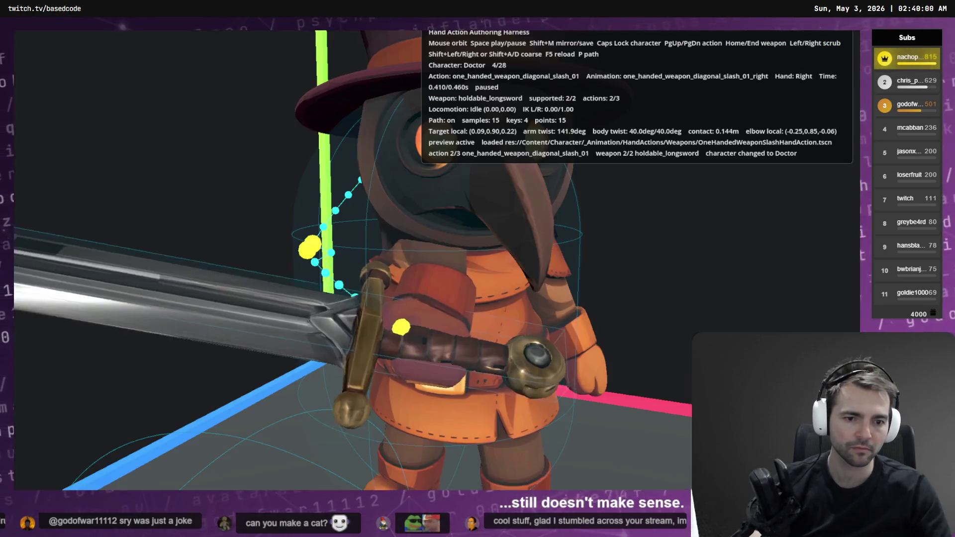
key("alt+Tab")
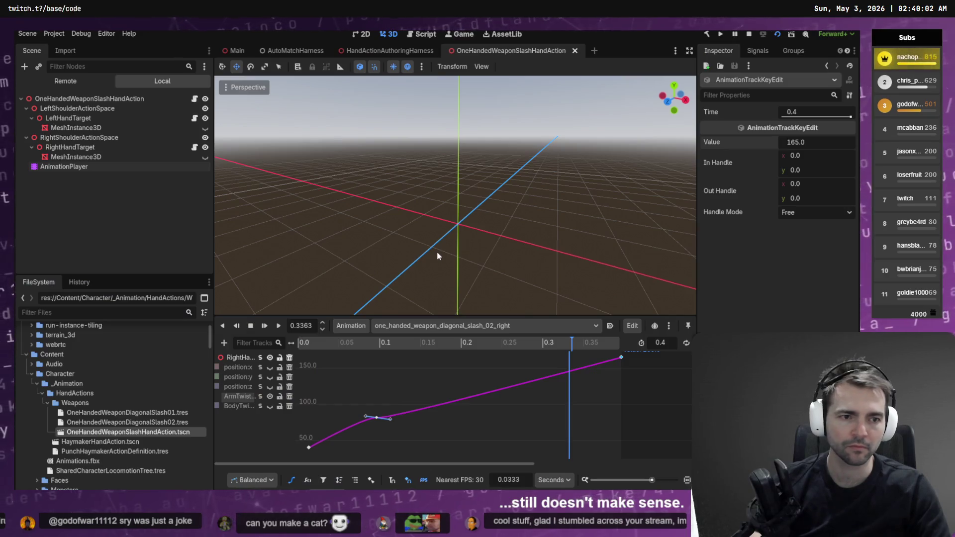
Try ArmTwist values 127 and 78, nudge it up, and preview the slash start and end.
type("127")
key("Return")
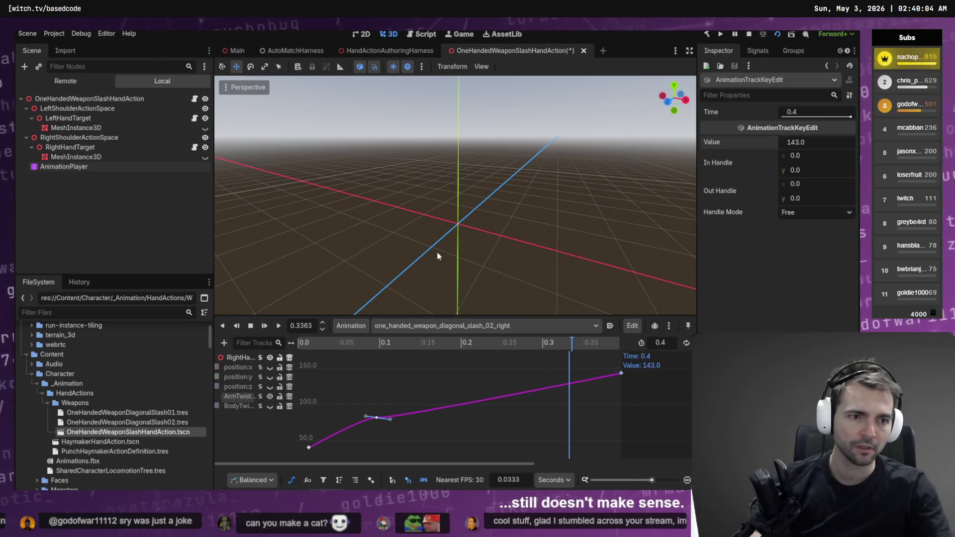
type("78")
key("Return")
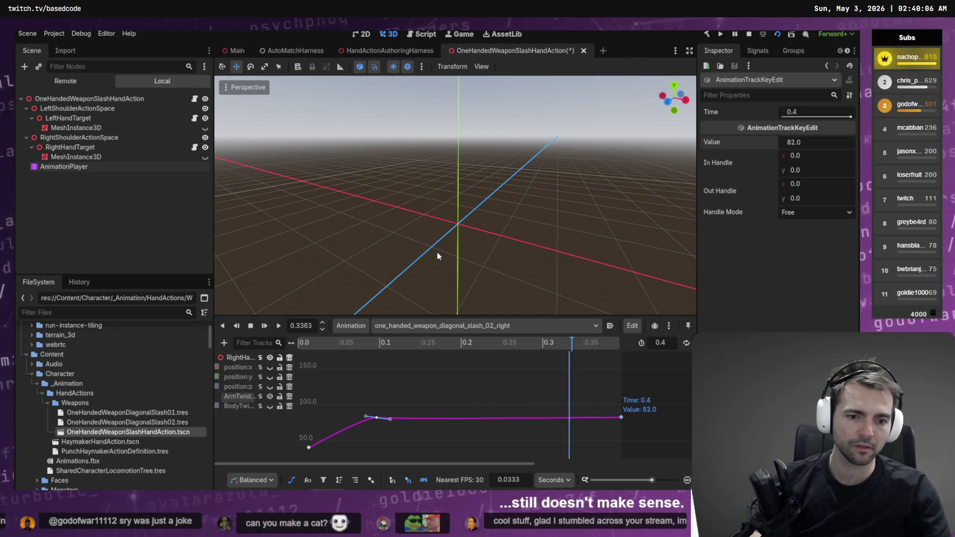
key("alt+Tab")
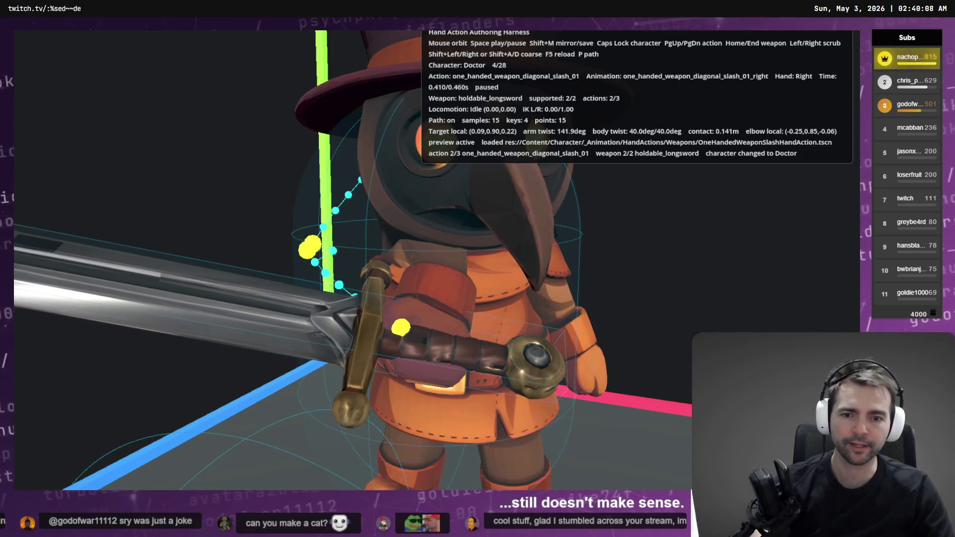
key("alt+Tab")
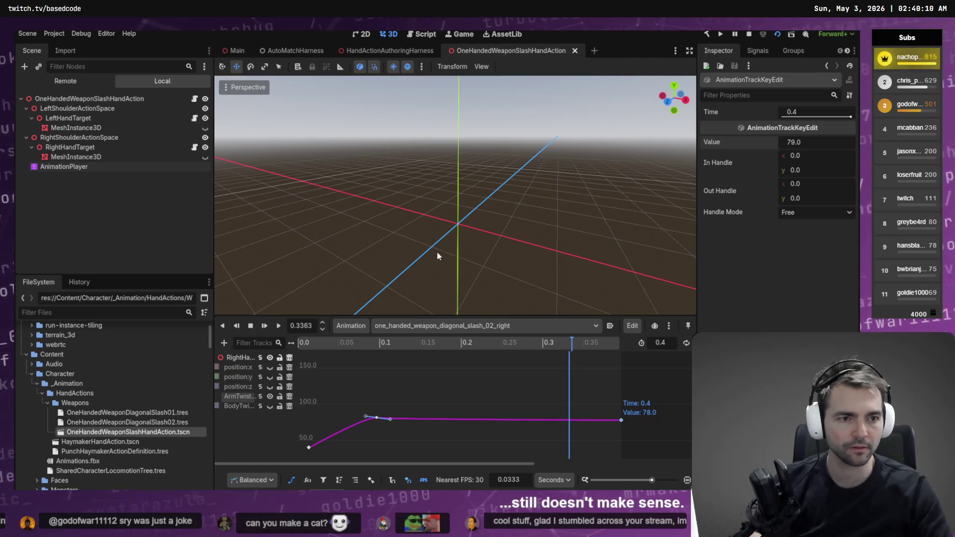
key("Up")
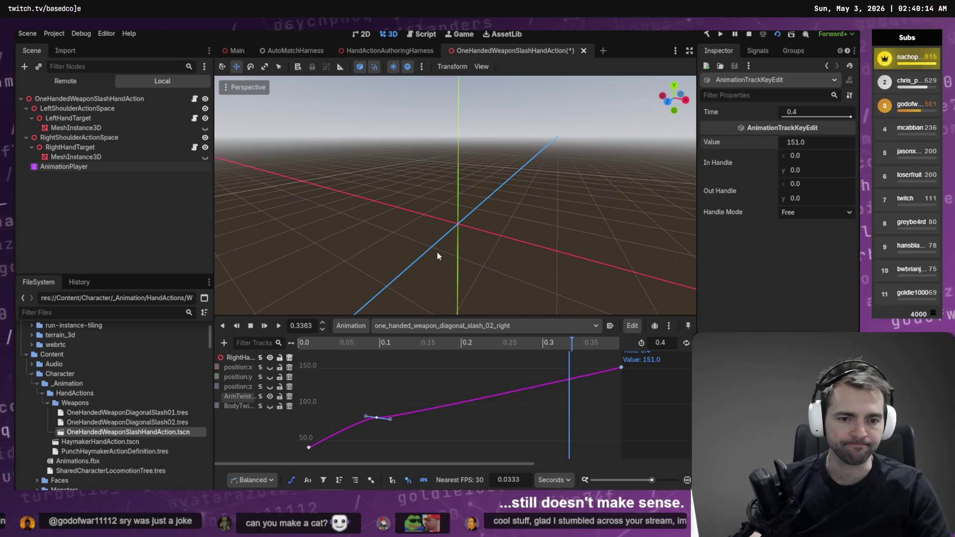
key("alt+Tab")
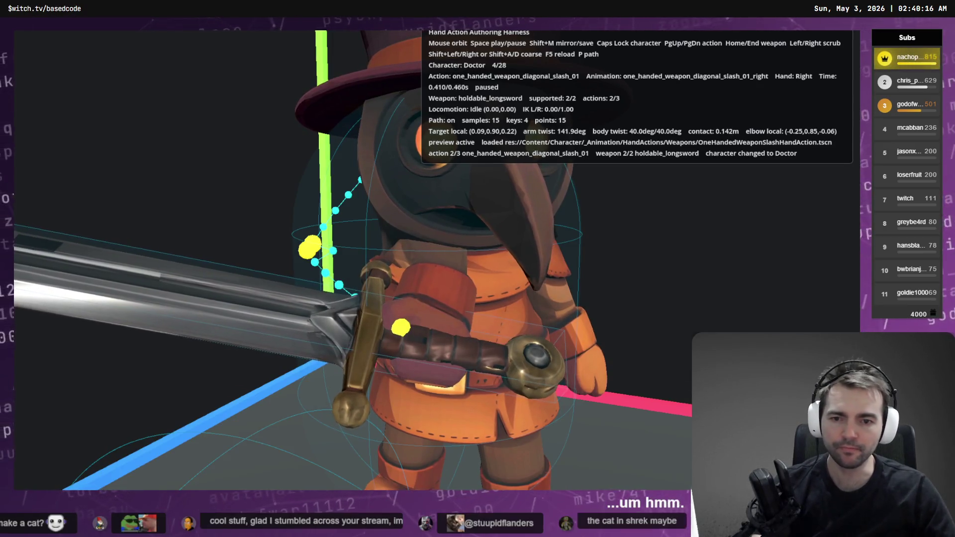
key("shift+Left")
key("shift+Left")
key("shift+Left")
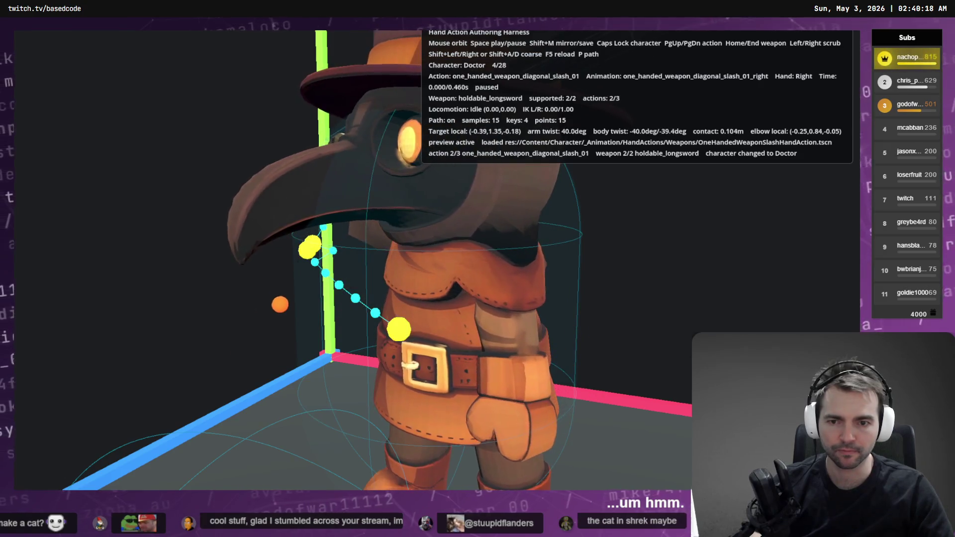
key("shift+Right")
key("shift+Right")
key("shift+Right")
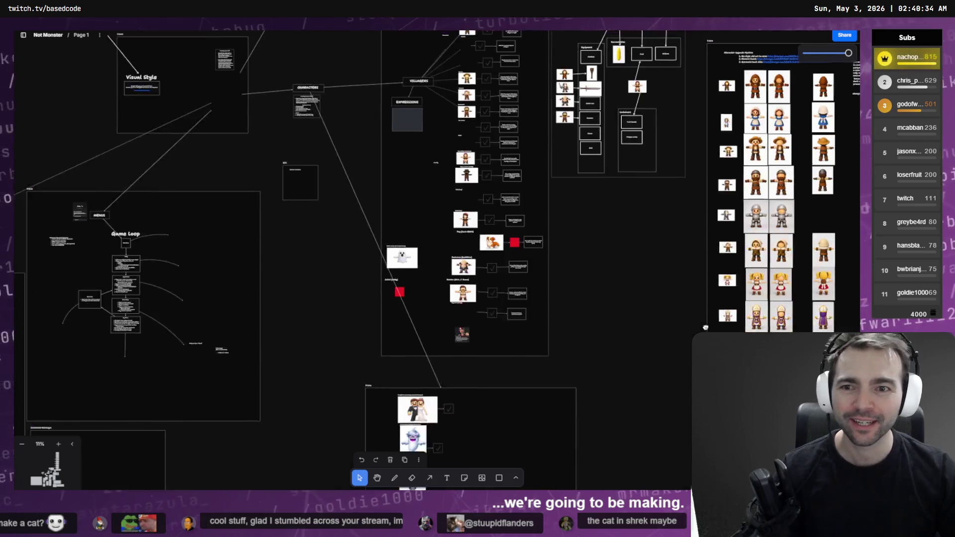
Zoom into the bat-cat concept and select the bat-cat and succubus character images.
scroll(499, 375, "down", 5)
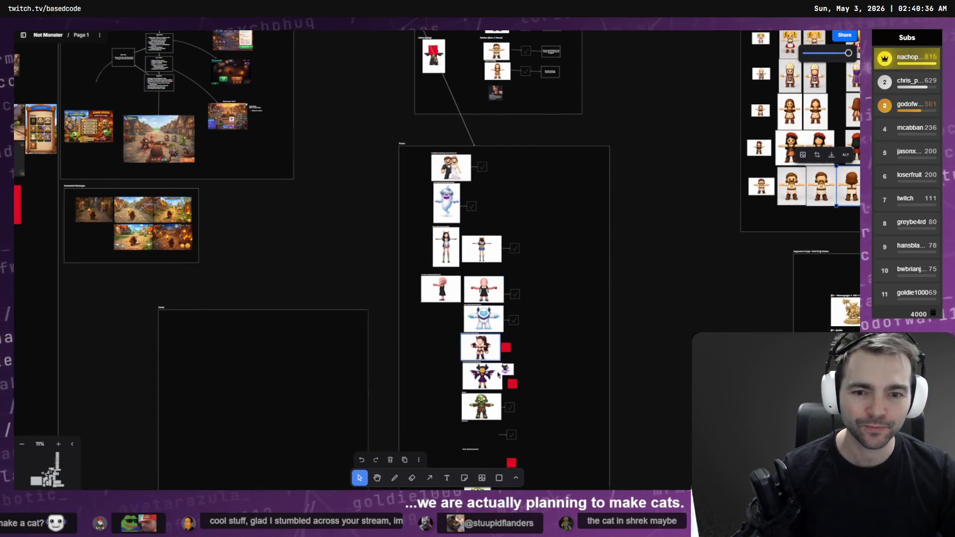
scroll(498, 374, "up", 10)
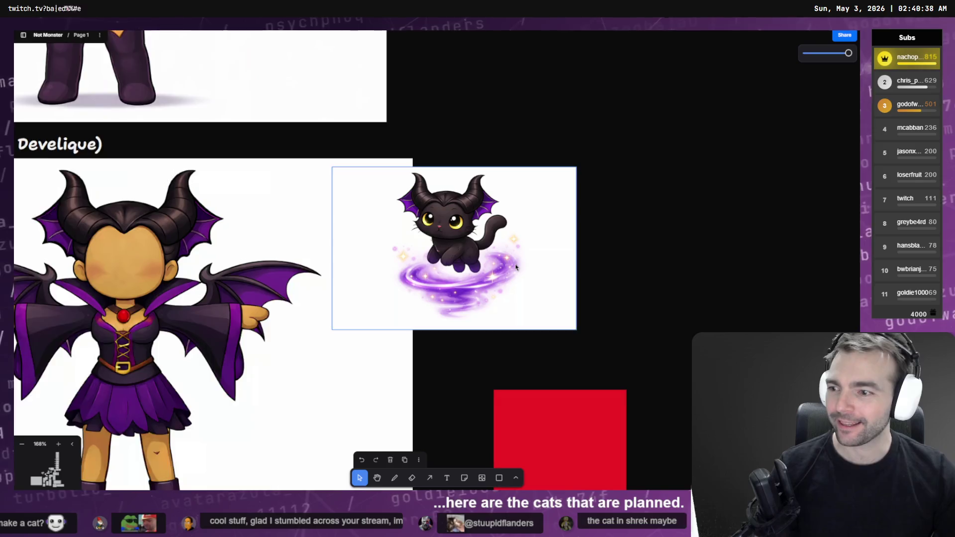
scroll(516, 267, "up", 1)
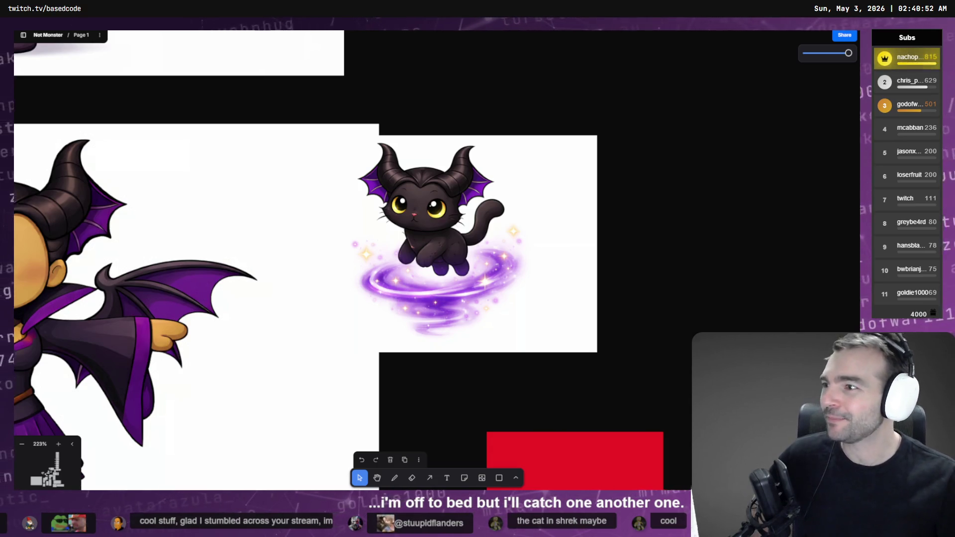
left_click(392, 279)
left_click(352, 369)
Scroll through the character rows down to the Witchy, Mummy and Vampire sheets.
scroll(351, 298, "down", 10)
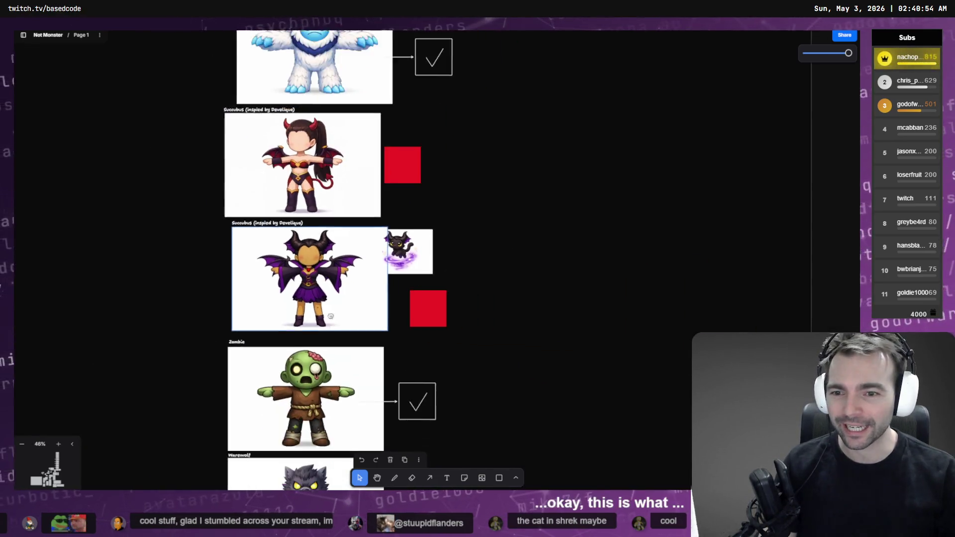
scroll(331, 316, "down", 3)
scroll(343, 339, "up", 12)
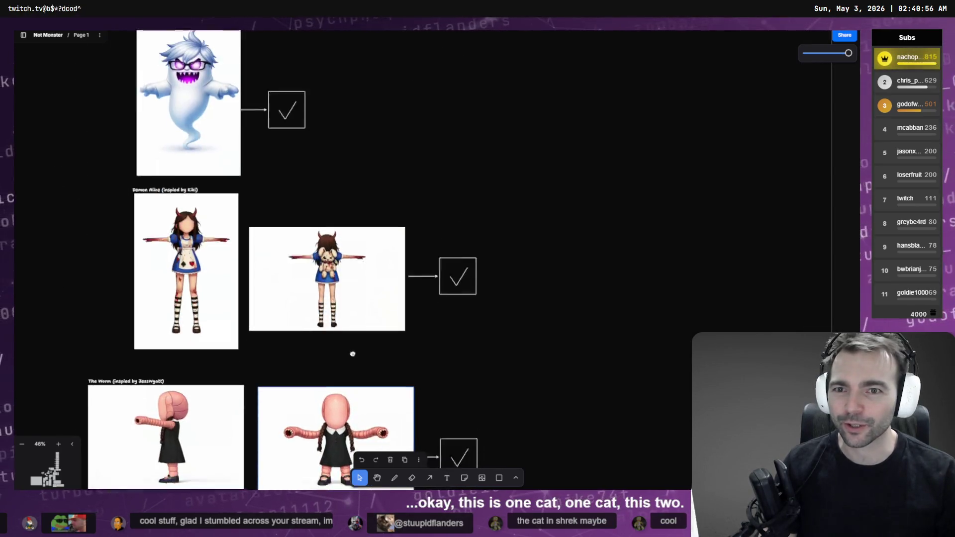
scroll(353, 353, "down", 15)
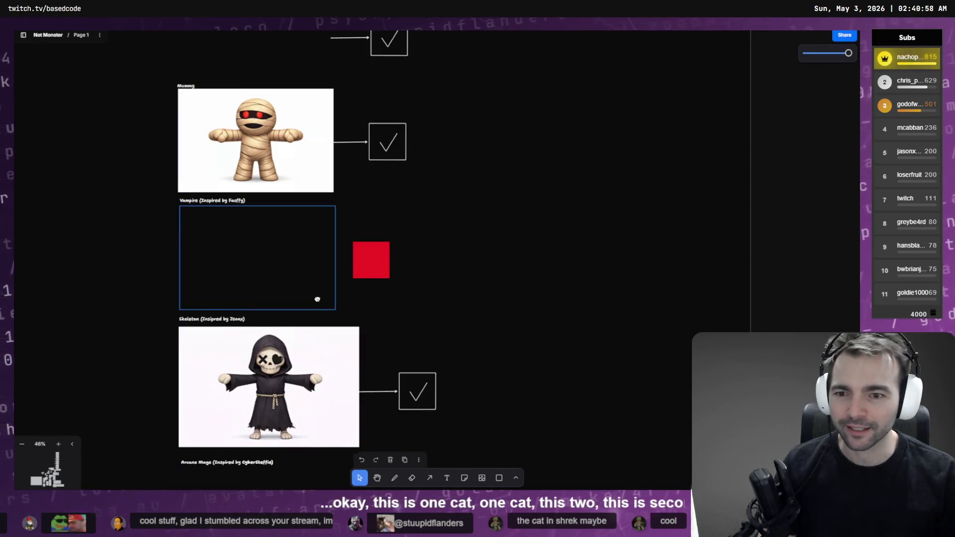
scroll(317, 299, "up", 3)
scroll(348, 150, "up", 2)
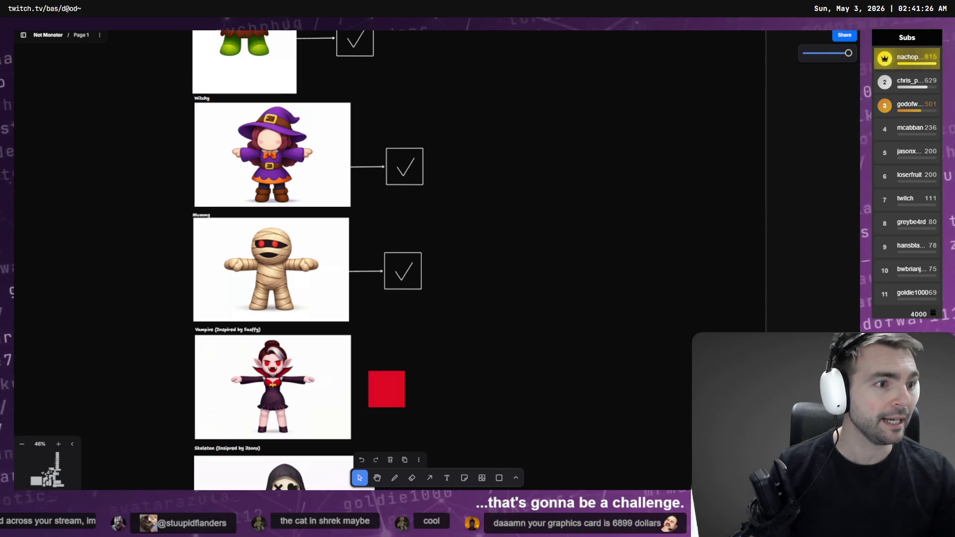
Scroll the Copy of Front to Back events and Subject 11's back-view results, then go to ChatGPT images.
key("alt+Tab")
scroll(439, 264, "down", 10)
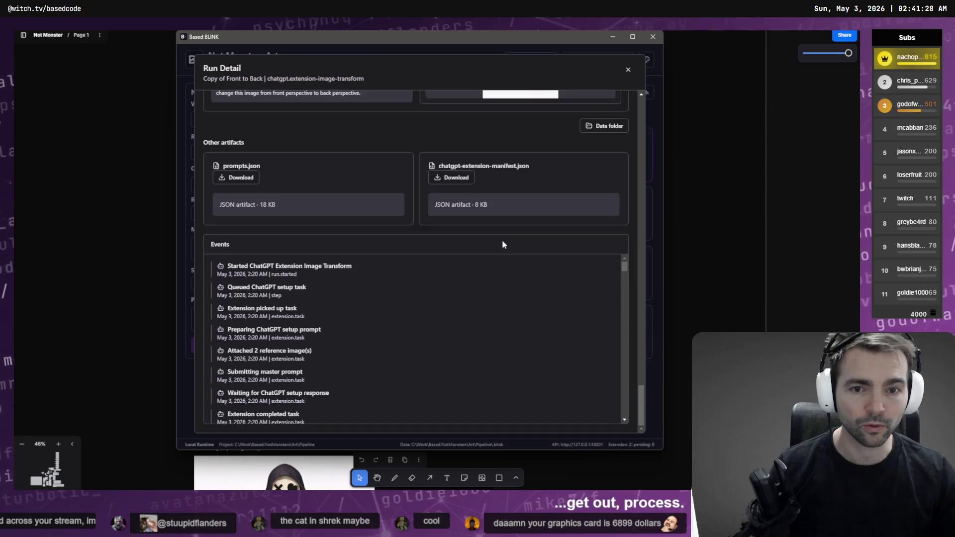
scroll(502, 240, "up", 5)
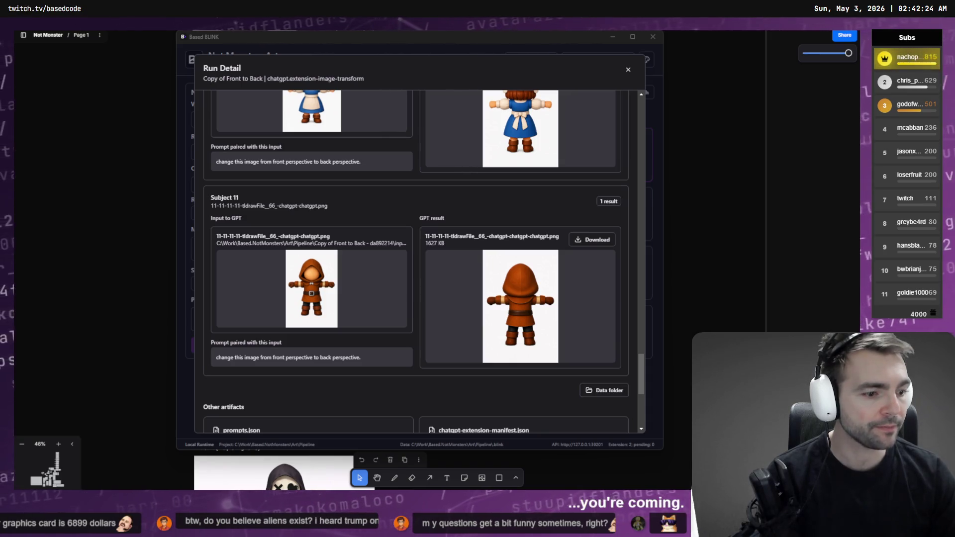
key("alt+Tab")
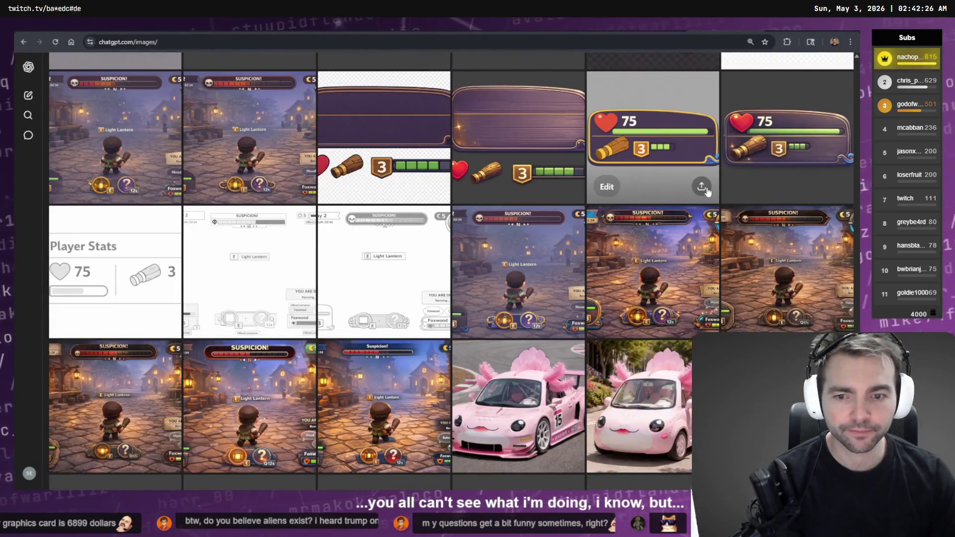
scroll(707, 189, "down", 6)
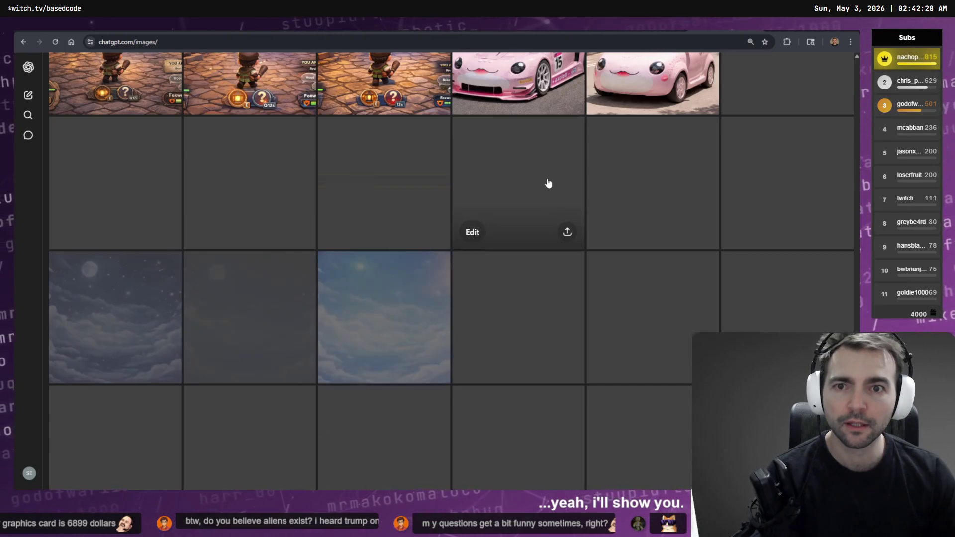
scroll(550, 186, "down", 3)
scroll(443, 149, "down", 5)
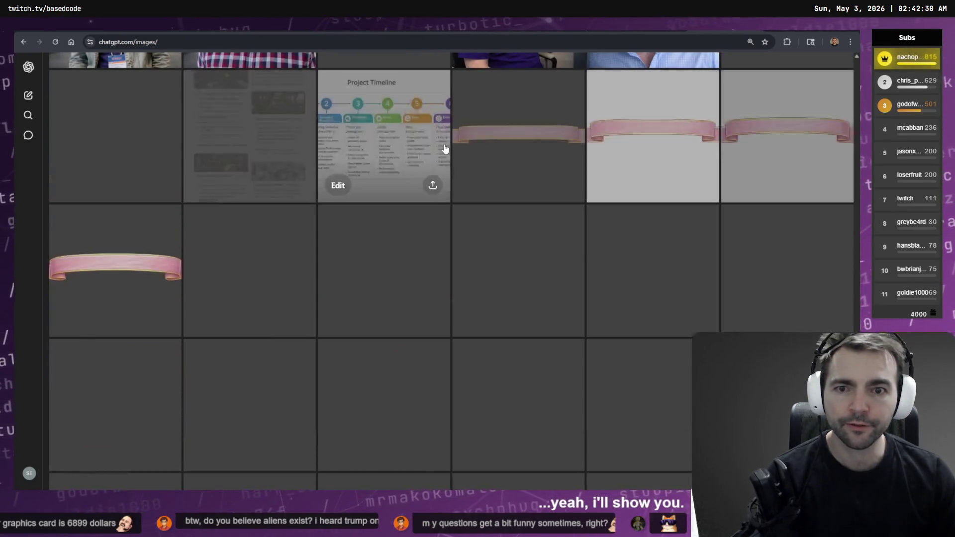
scroll(447, 146, "down", 5)
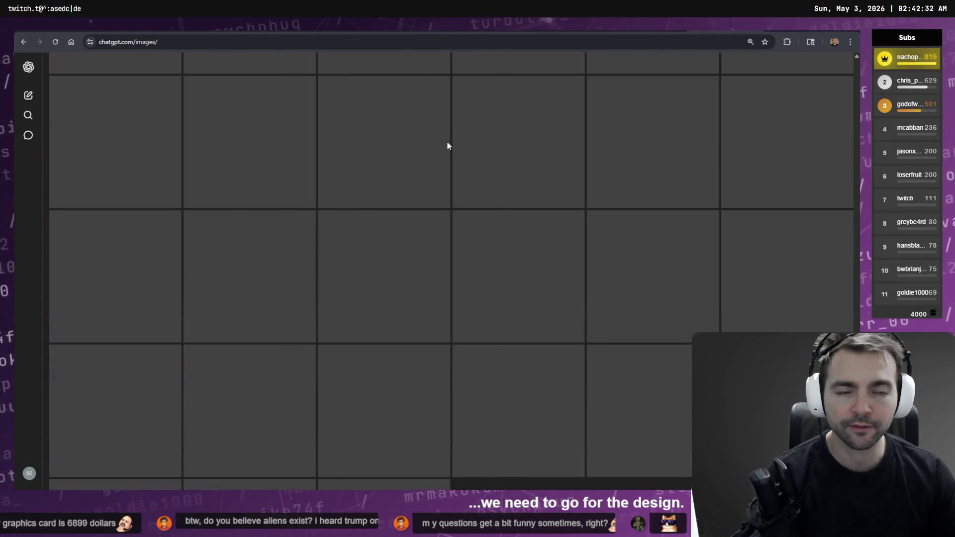
scroll(460, 143, "down", 2)
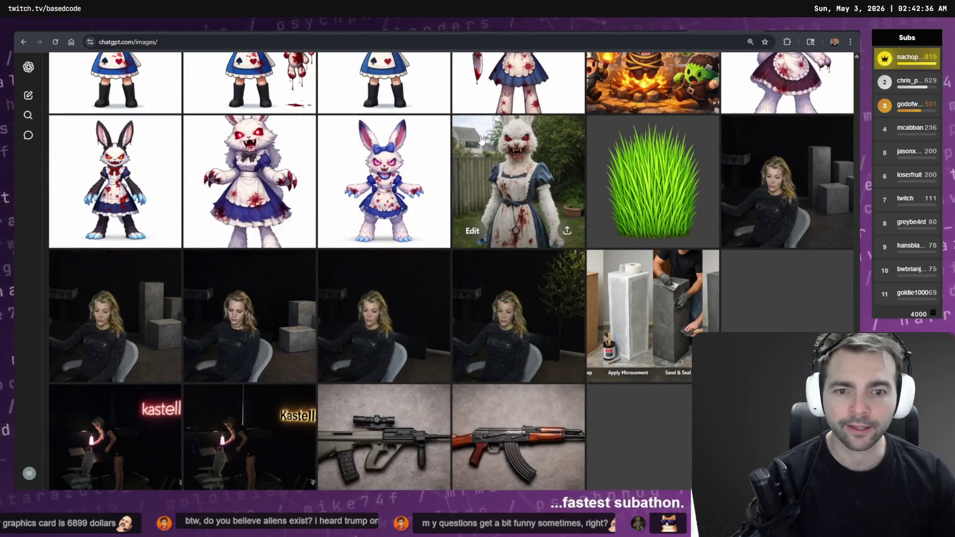
scroll(481, 140, "down", 5)
scroll(481, 142, "down", 5)
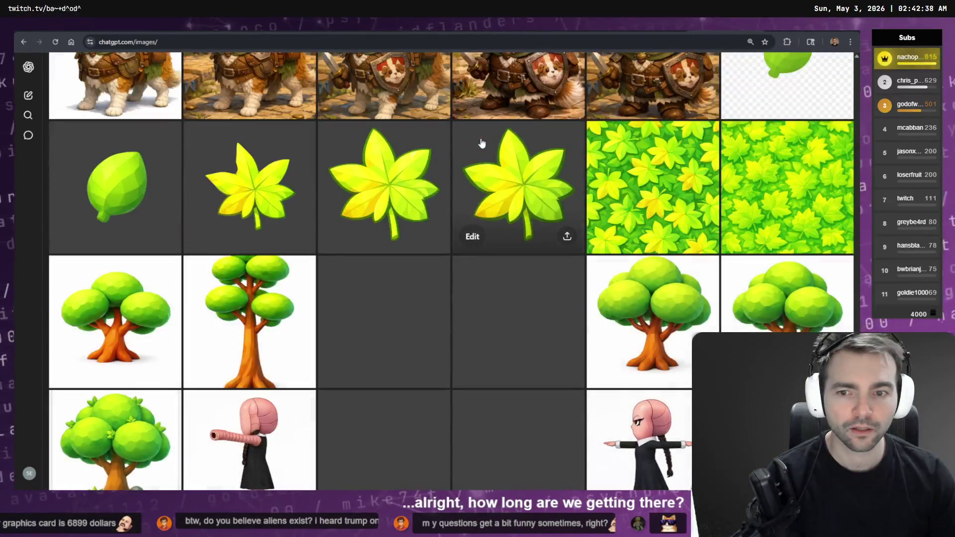
scroll(482, 143, "down", 10)
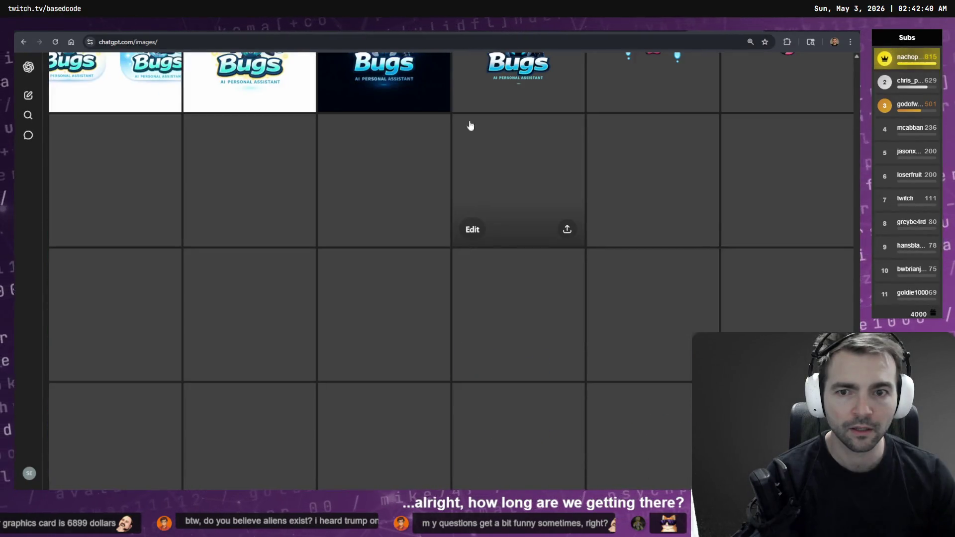
scroll(460, 226, "down", 5)
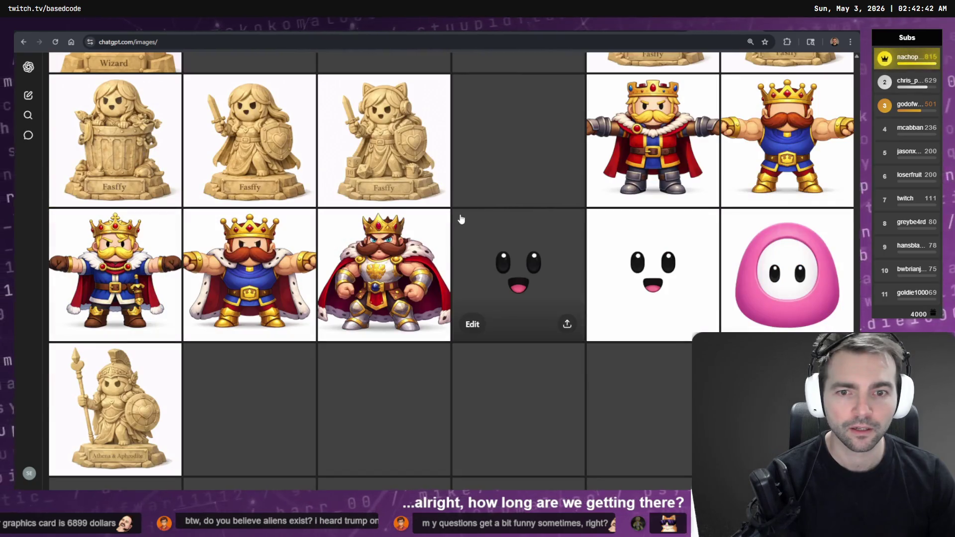
scroll(460, 219, "down", 6)
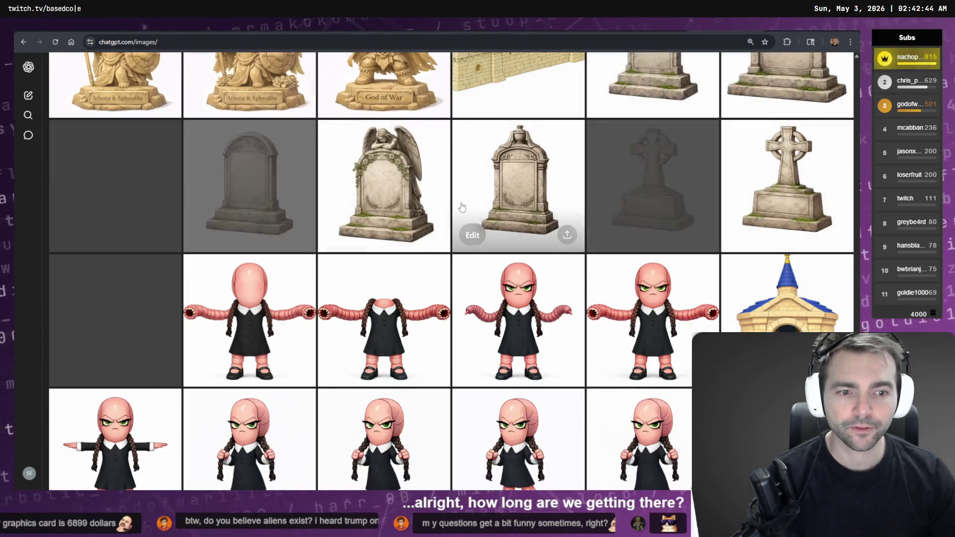
scroll(461, 206, "down", 10)
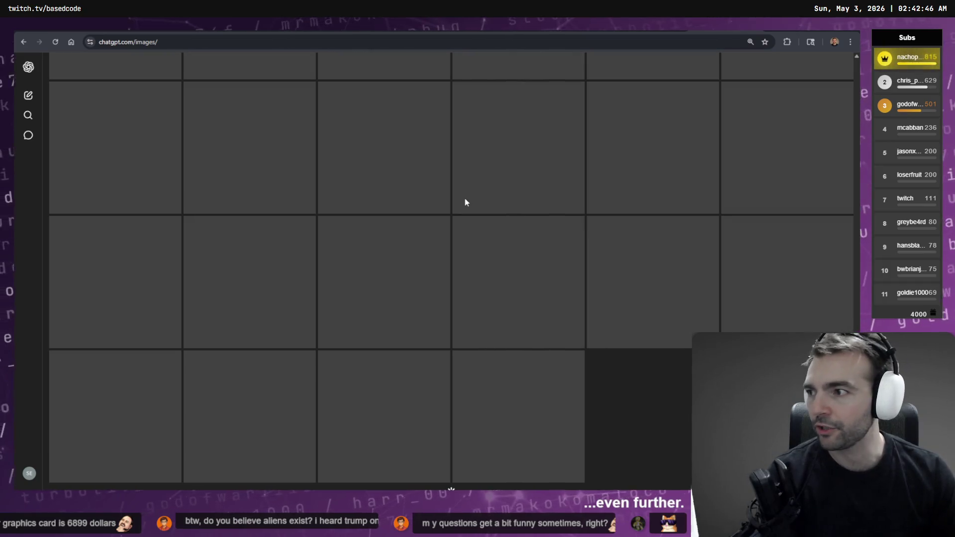
scroll(466, 194, "down", 1)
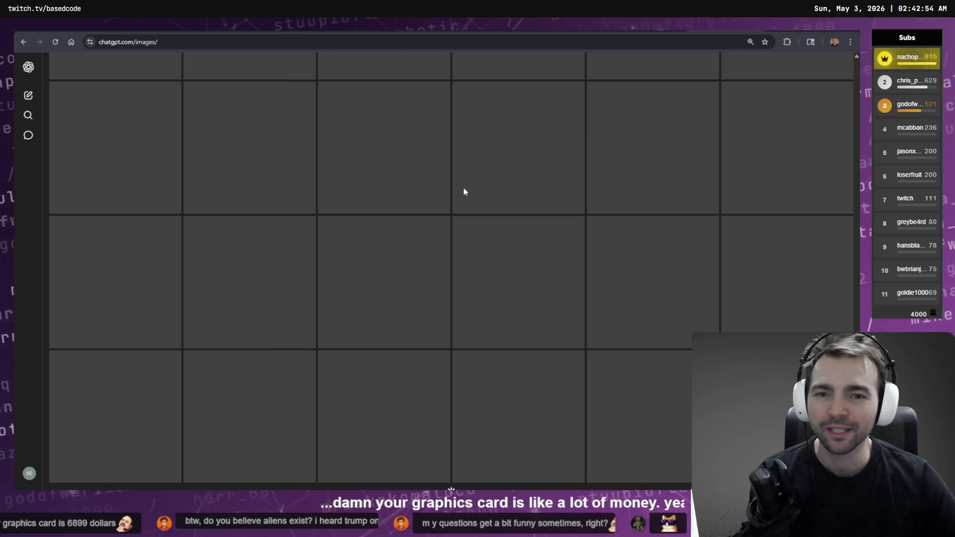
scroll(506, 182, "down", 1)
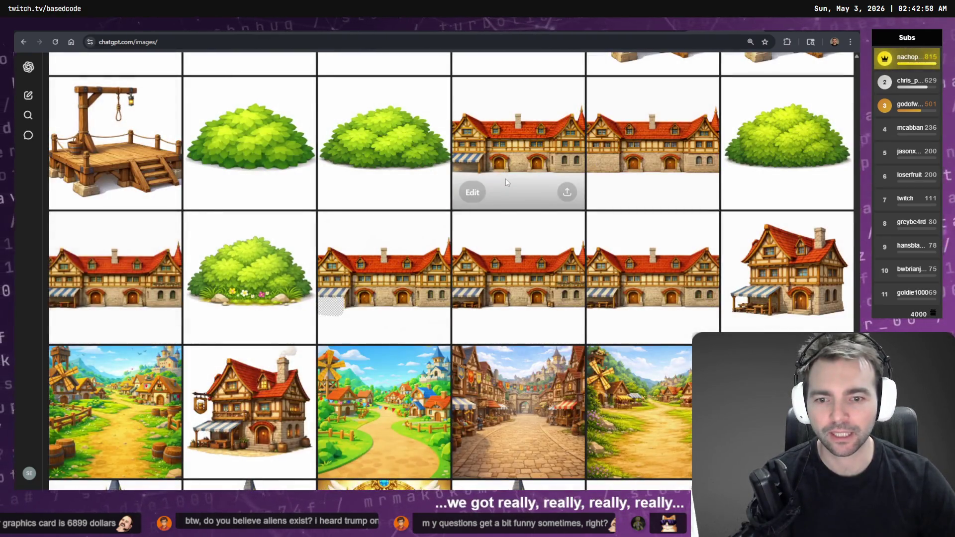
scroll(506, 178, "down", 5)
scroll(486, 198, "up", 3)
scroll(486, 198, "up", 10)
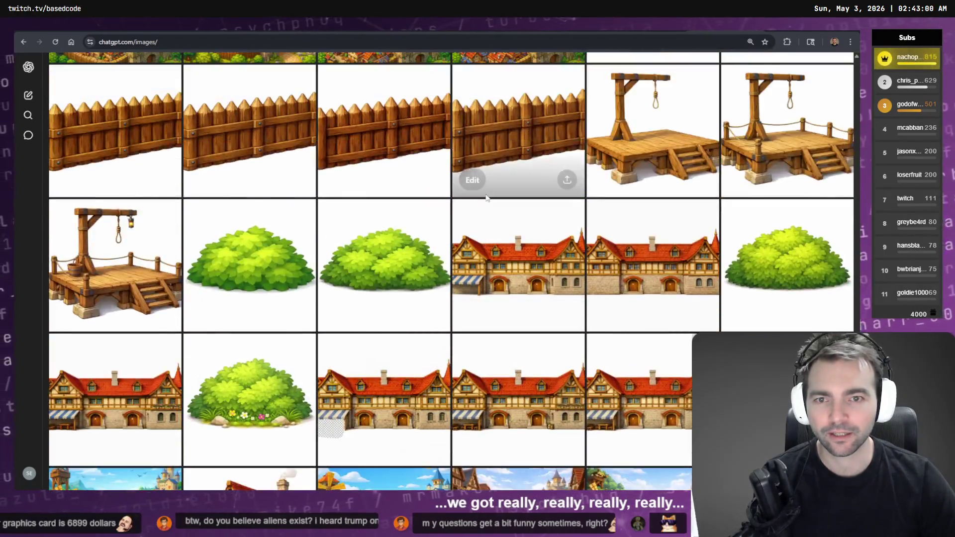
scroll(488, 186, "up", 5)
scroll(487, 186, "down", 5)
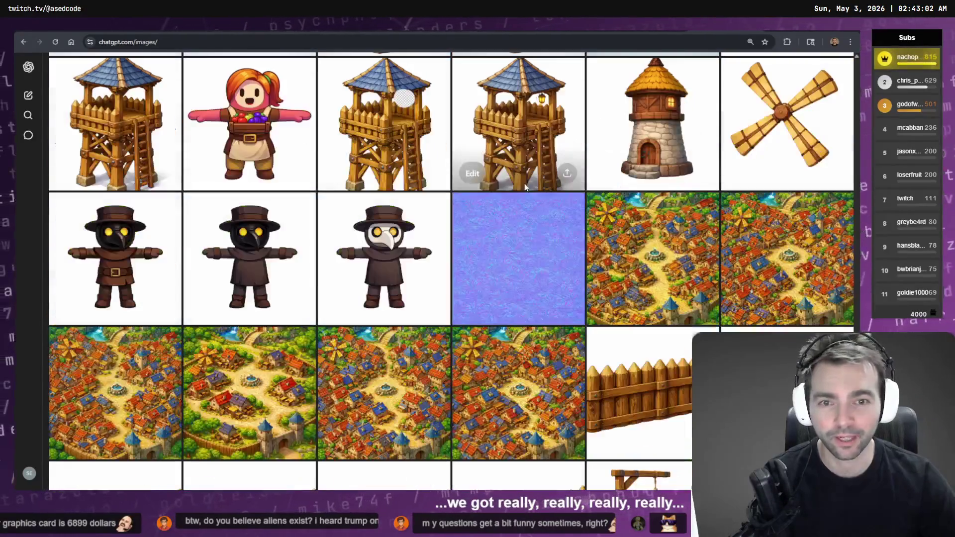
scroll(512, 190, "up", 10)
scroll(537, 203, "up", 4)
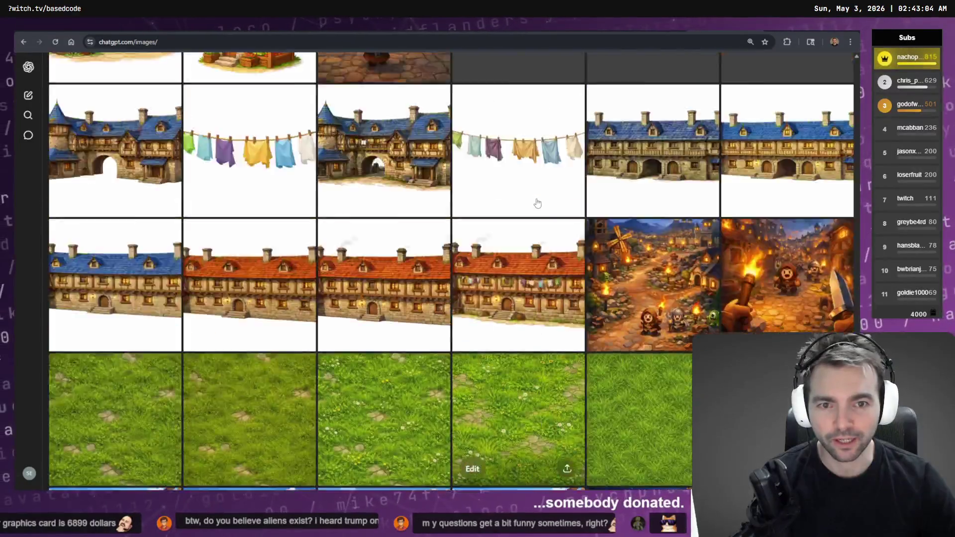
scroll(537, 203, "down", 15)
scroll(597, 158, "down", 15)
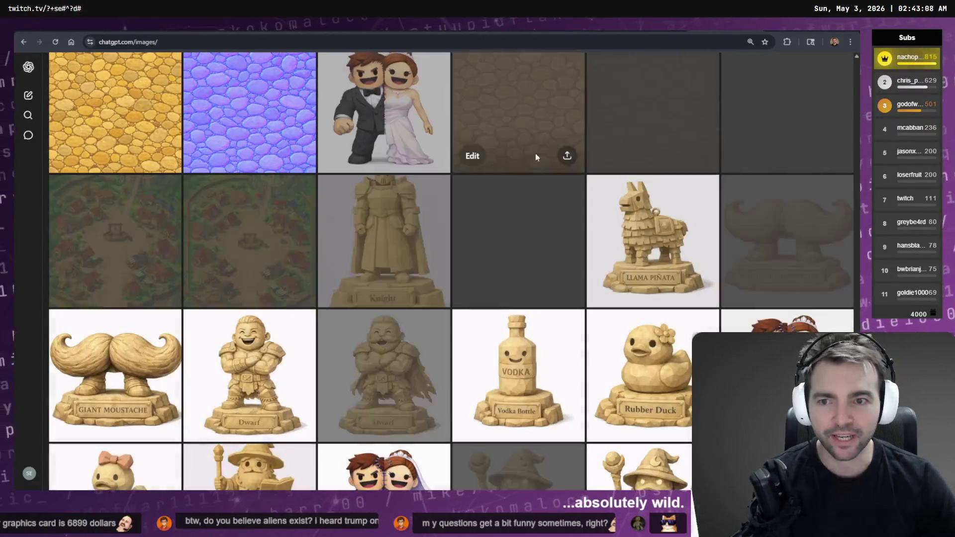
scroll(504, 159, "down", 5)
scroll(508, 165, "down", 8)
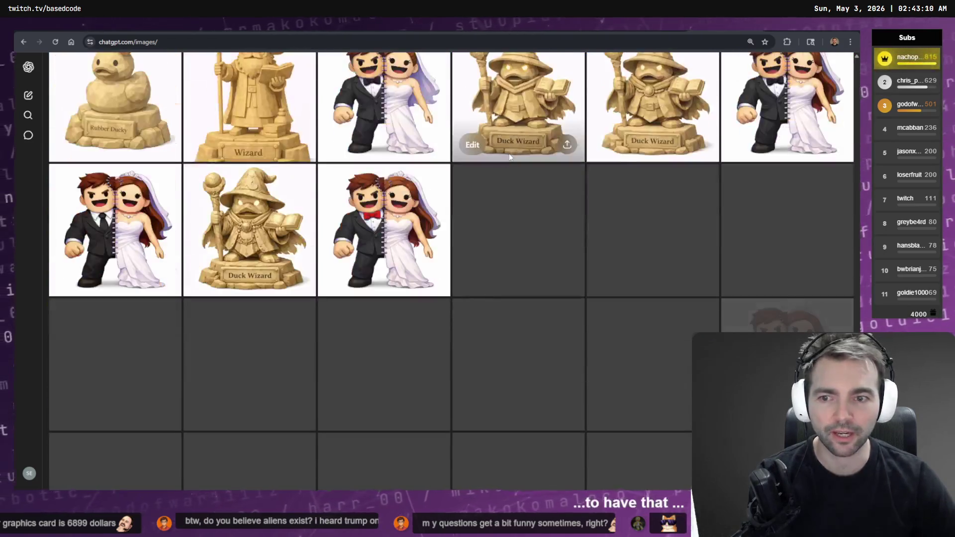
scroll(512, 147, "down", 7)
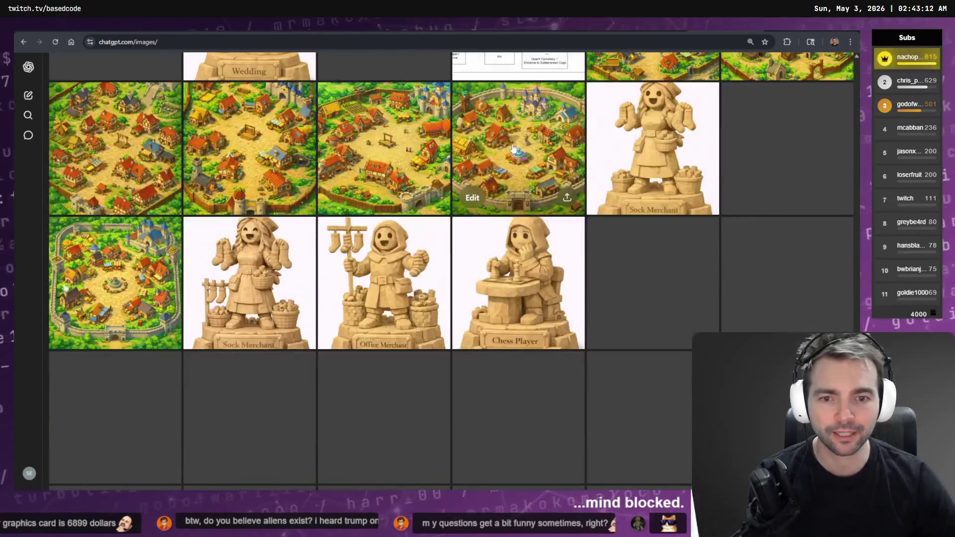
scroll(517, 144, "down", 10)
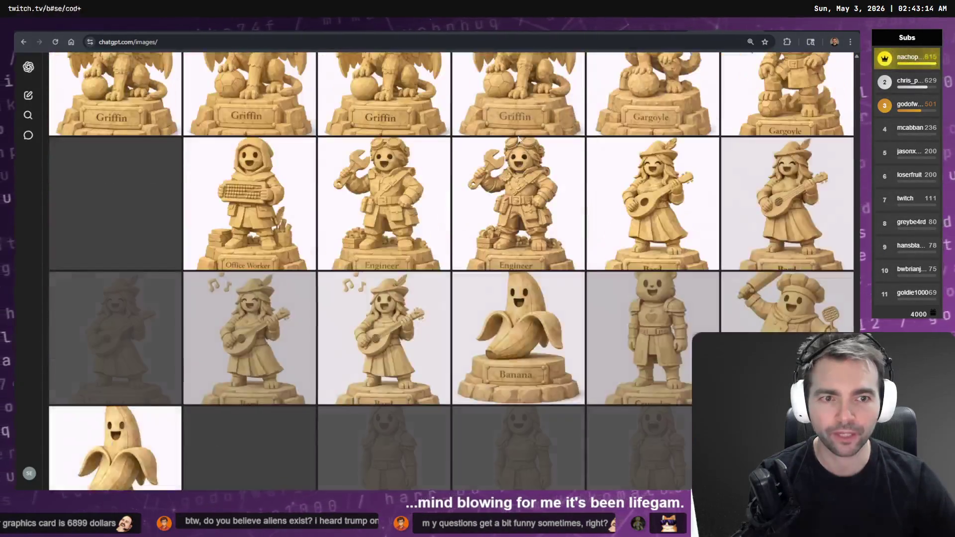
scroll(532, 137, "down", 15)
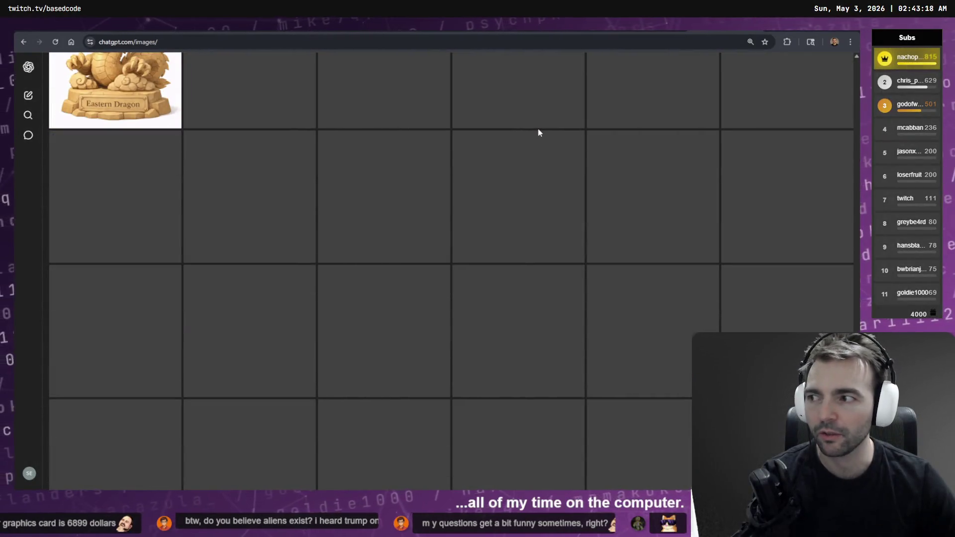
scroll(542, 134, "down", 5)
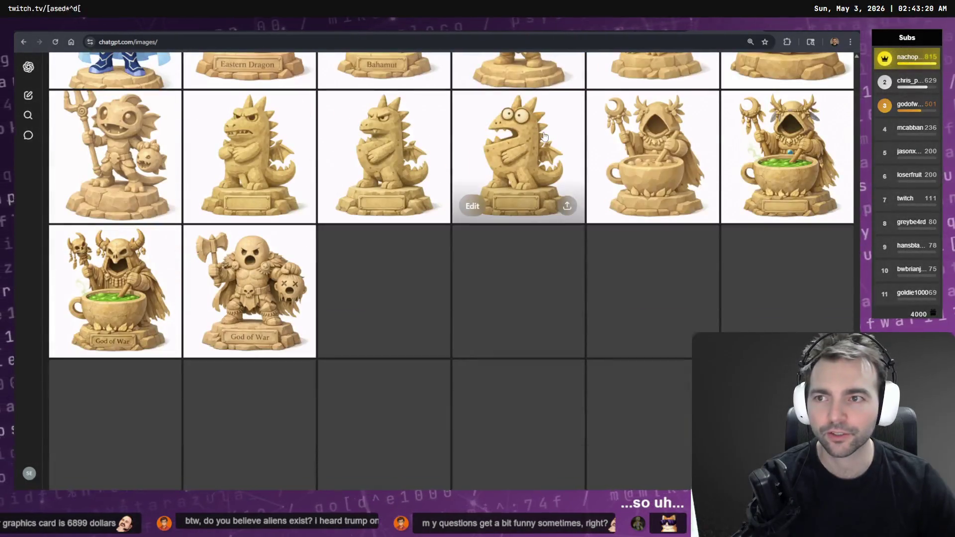
scroll(542, 142, "down", 5)
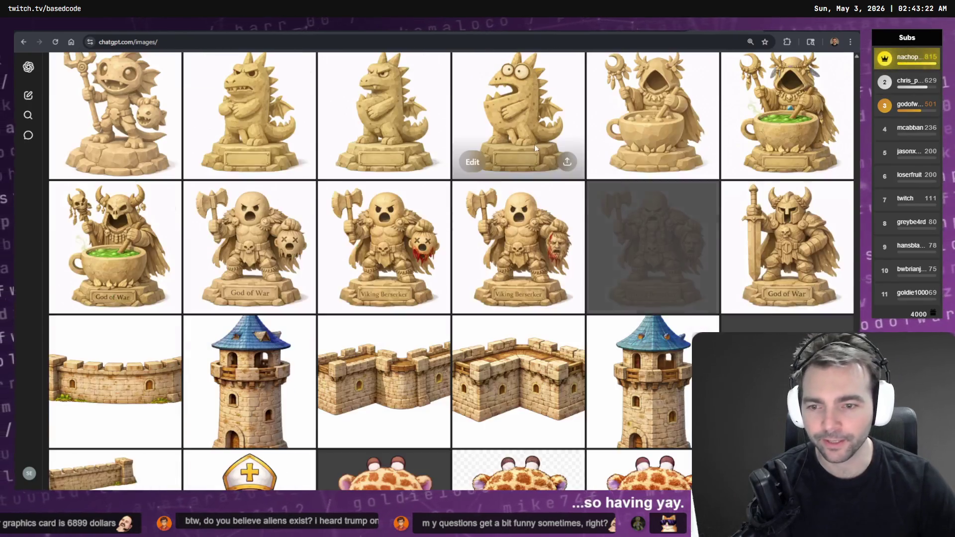
scroll(542, 148, "down", 3)
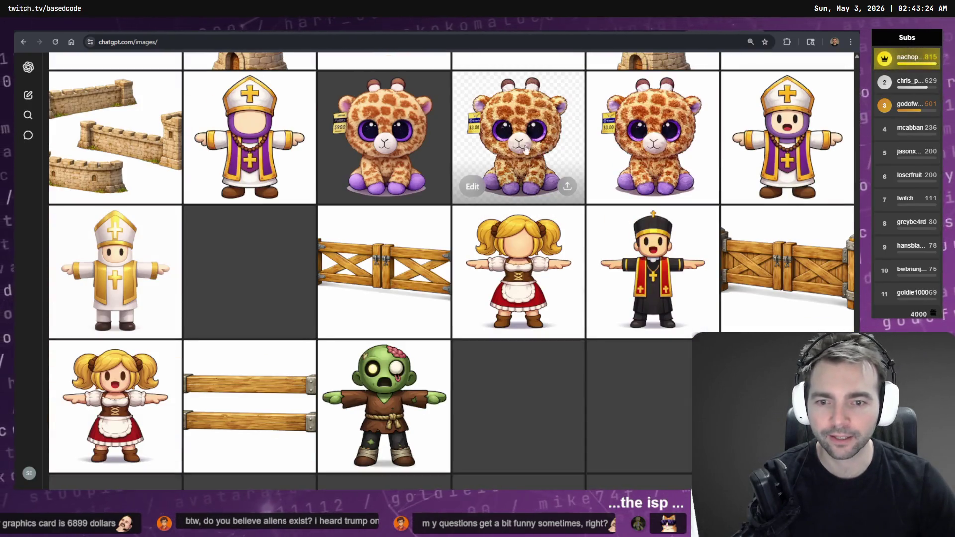
scroll(440, 165, "down", 8)
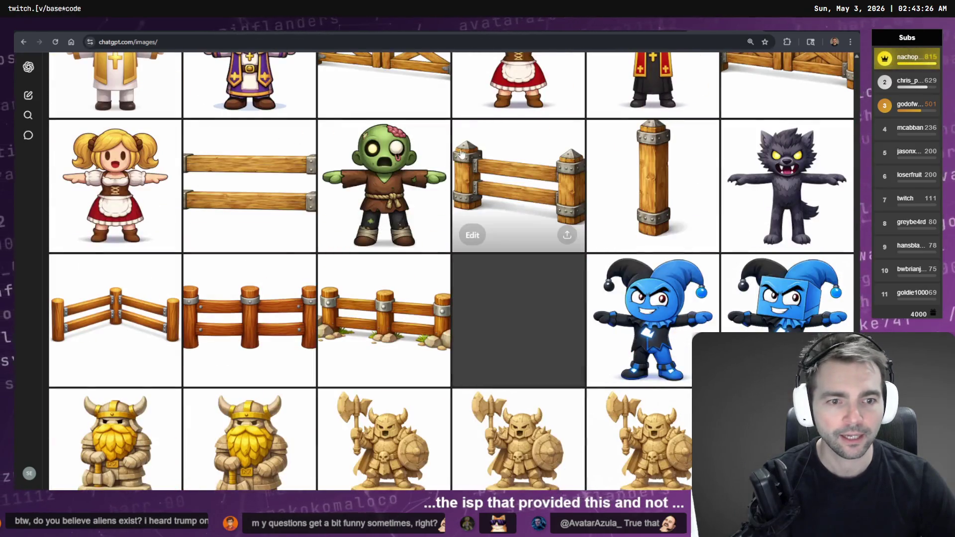
scroll(440, 164, "up", 4)
scroll(799, 280, "down", 15)
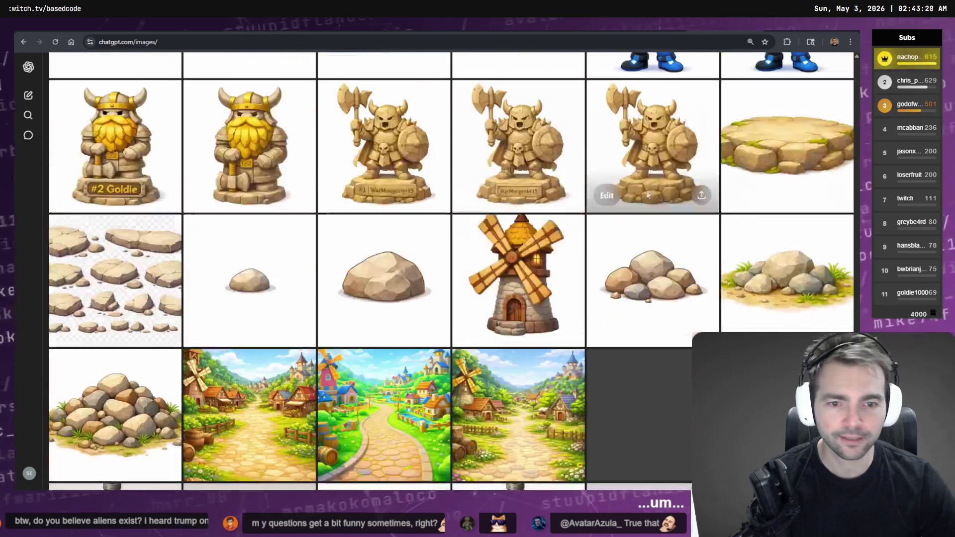
scroll(471, 124, "down", 12)
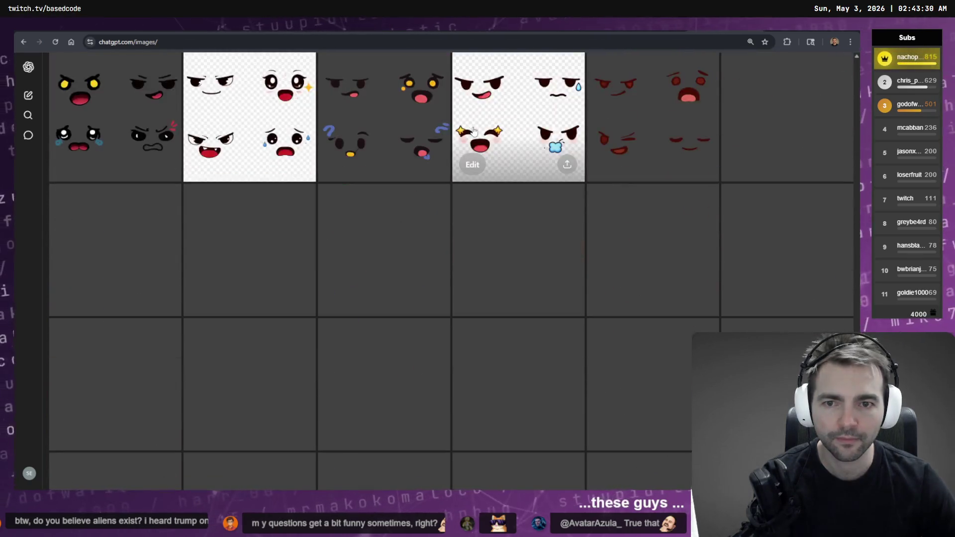
scroll(465, 145, "down", 3)
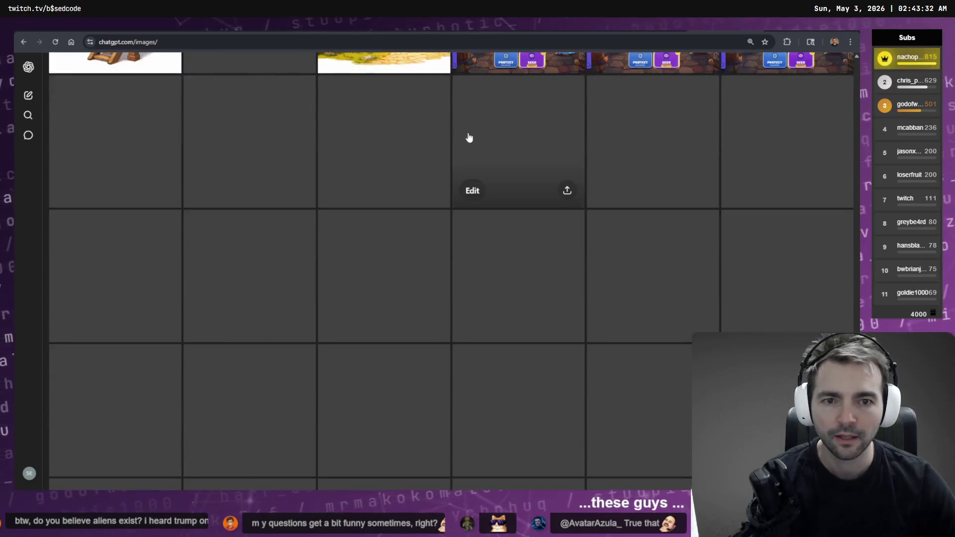
scroll(497, 169, "up", 20)
scroll(514, 192, "up", 20)
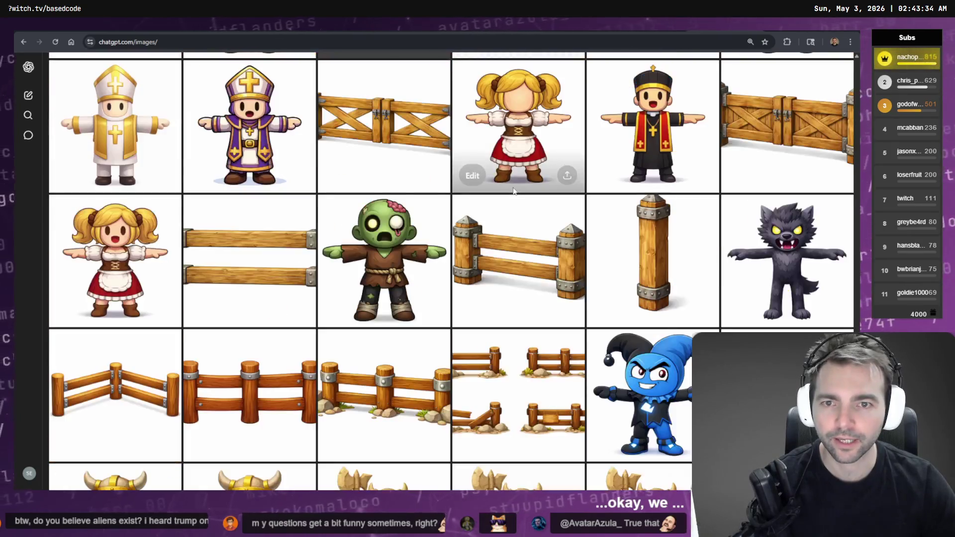
scroll(514, 191, "down", 20)
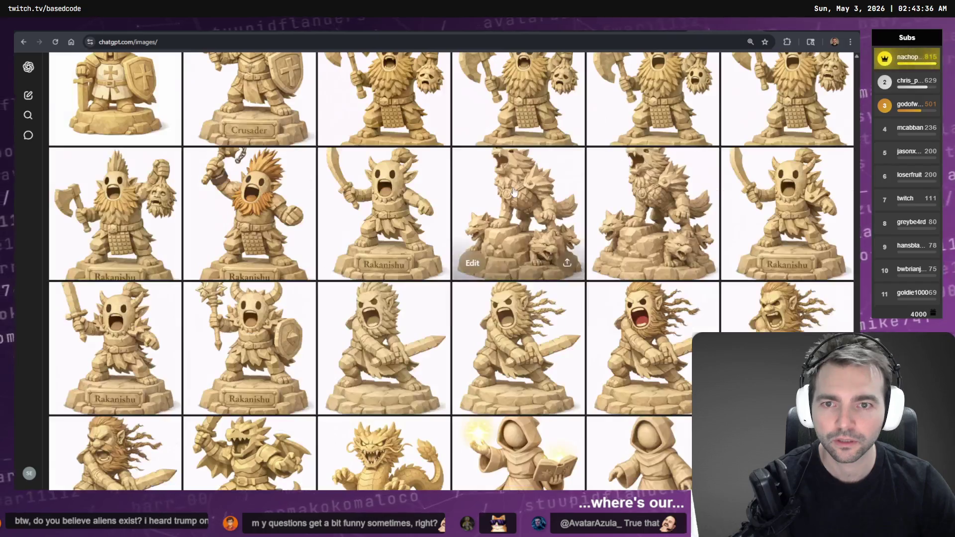
scroll(514, 192, "up", 20)
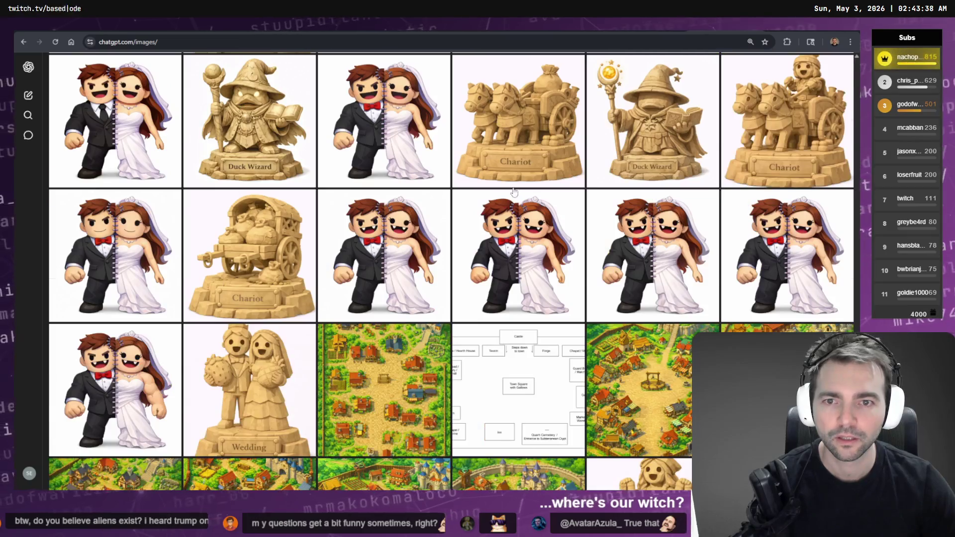
scroll(514, 191, "down", 15)
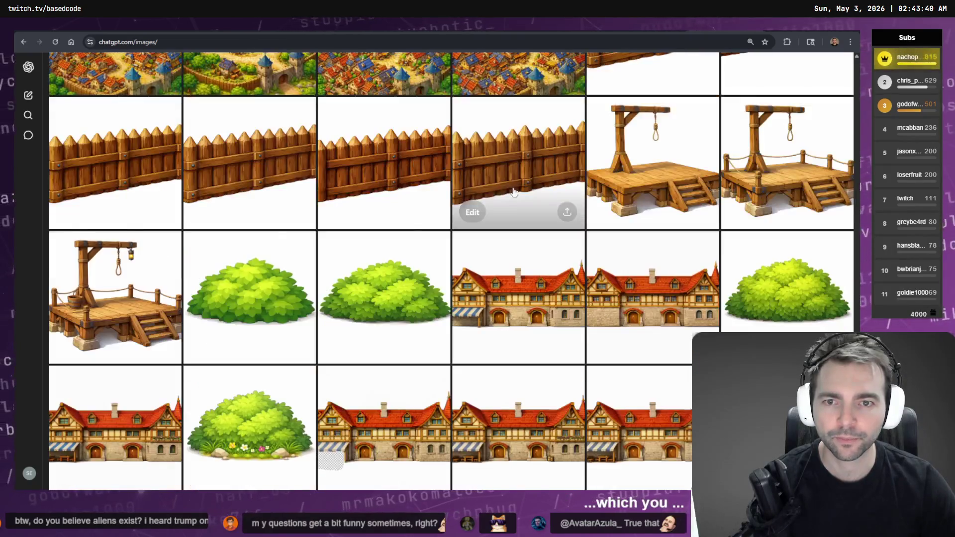
scroll(514, 192, "up", 20)
scroll(514, 192, "up", 20)
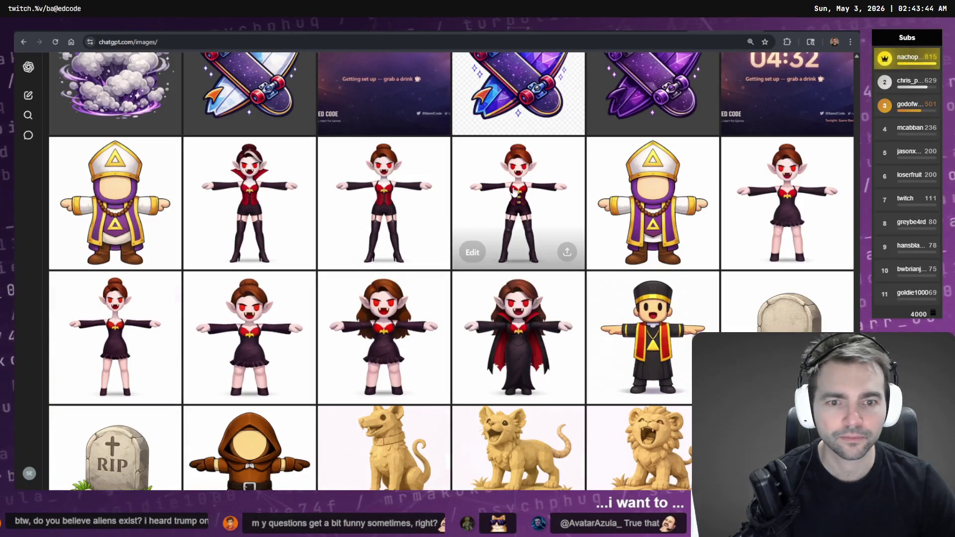
scroll(523, 218, "up", 14)
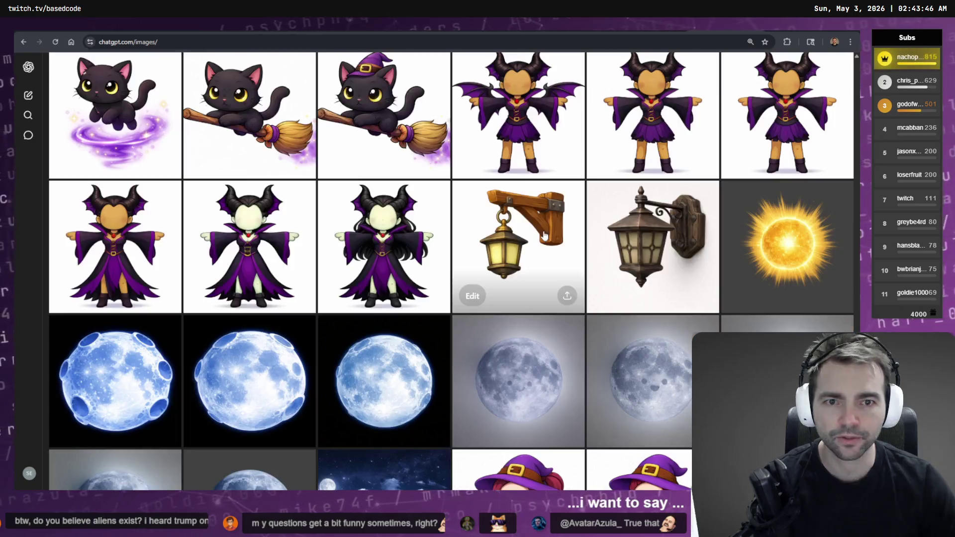
scroll(544, 236, "down", 7)
scroll(547, 239, "up", 5)
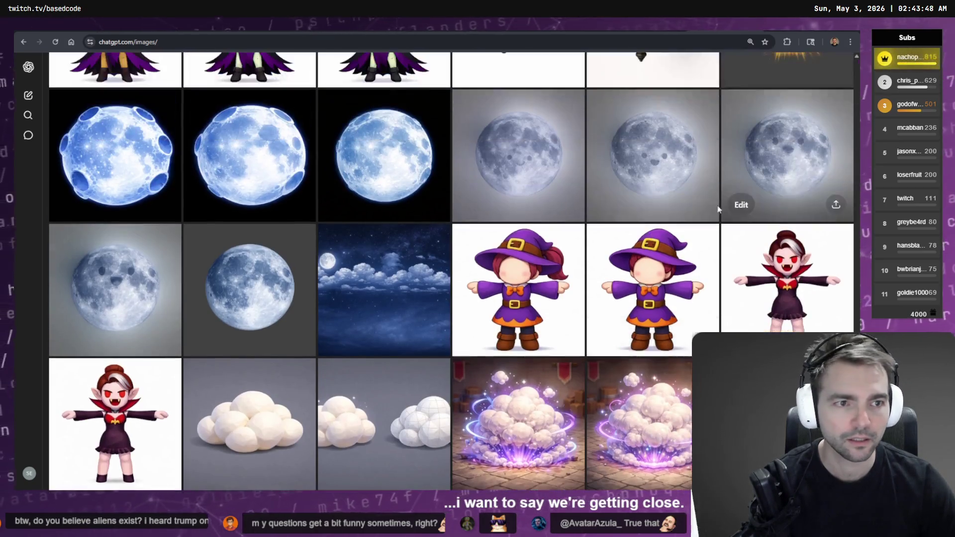
scroll(620, 388, "up", 6)
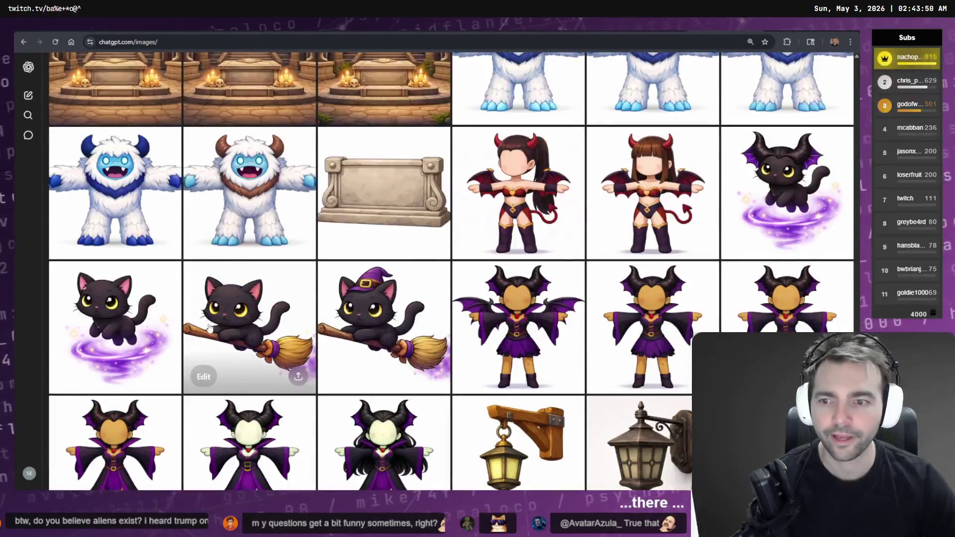
Preview the cat-on-a-broomstick images, including the hatless cat, in ChatGPT.
left_click(343, 326)
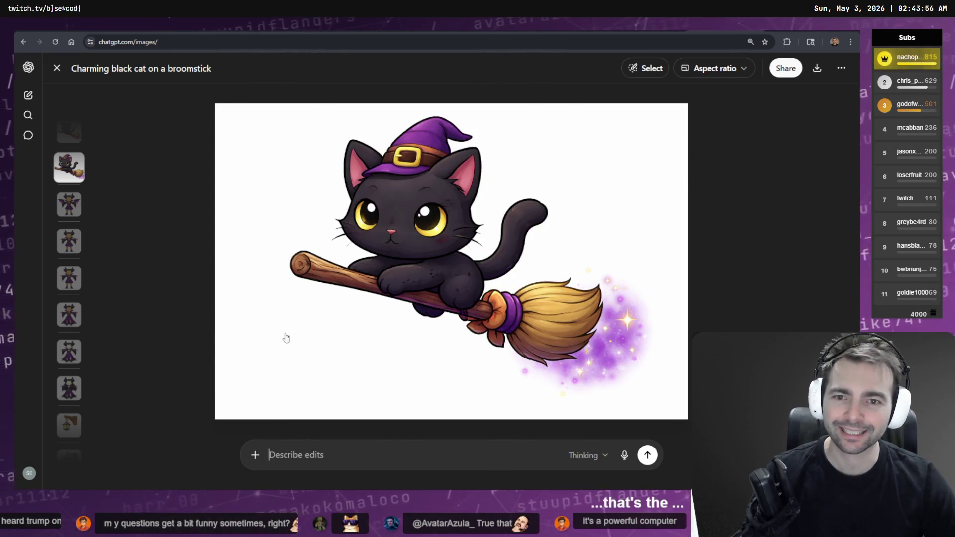
key("Escape")
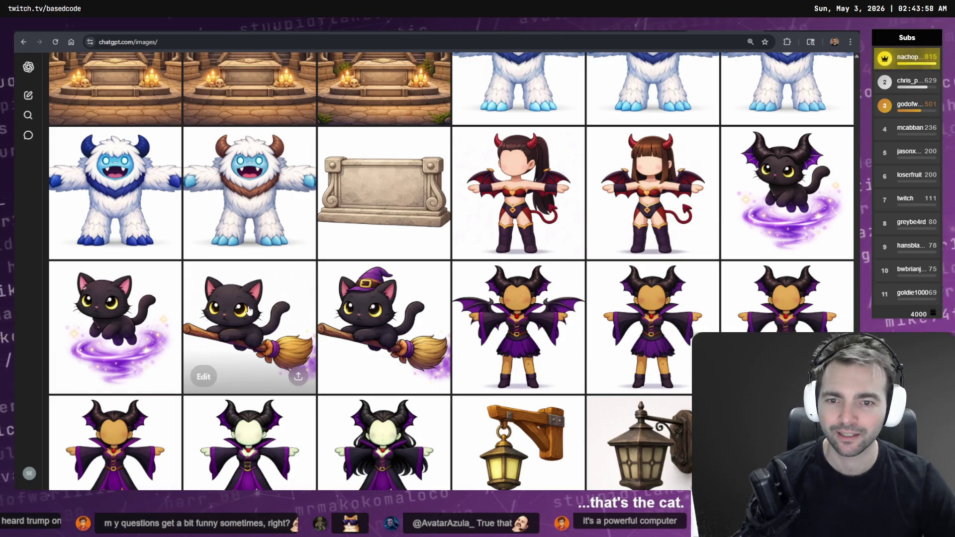
left_click(251, 312)
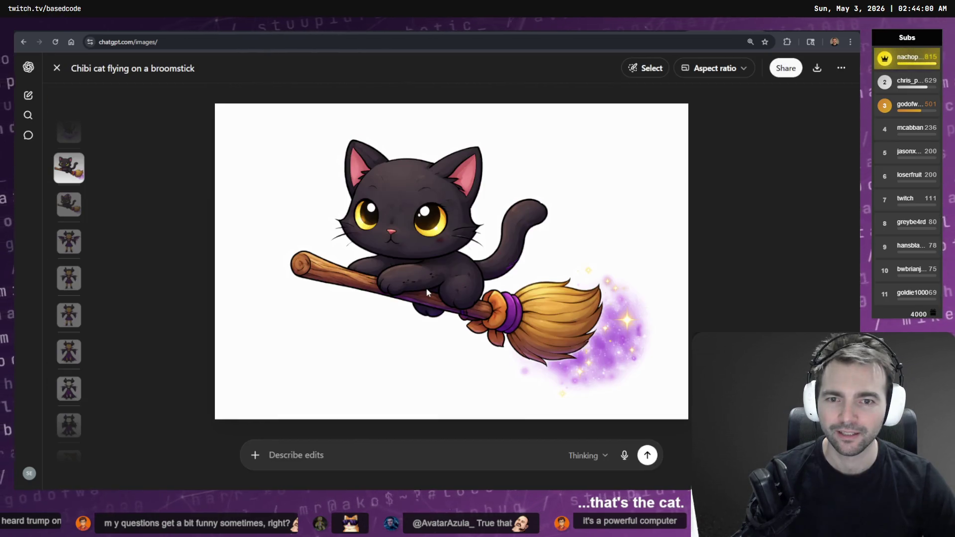
key("Escape")
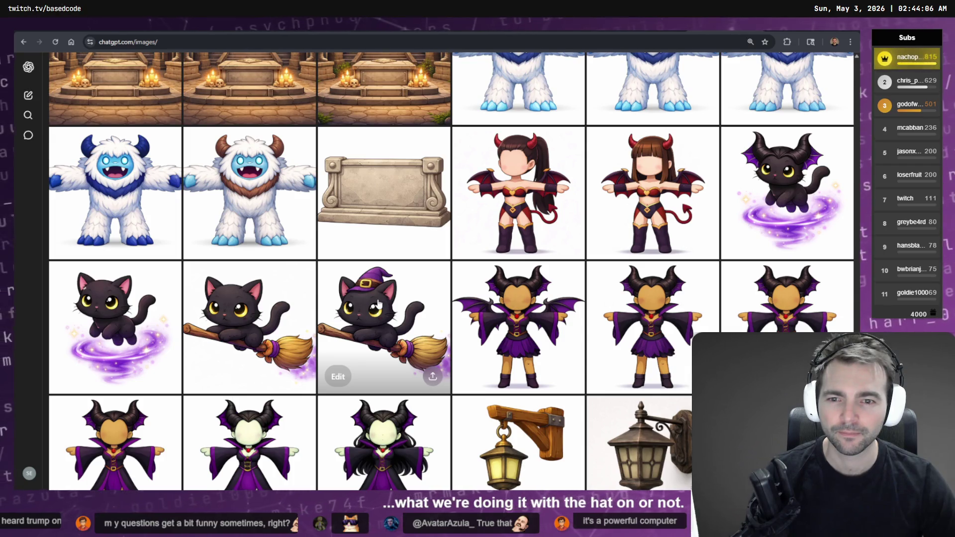
Copy the witch-hat cat-on-broomstick image and return to the tldraw board.
left_click(379, 304)
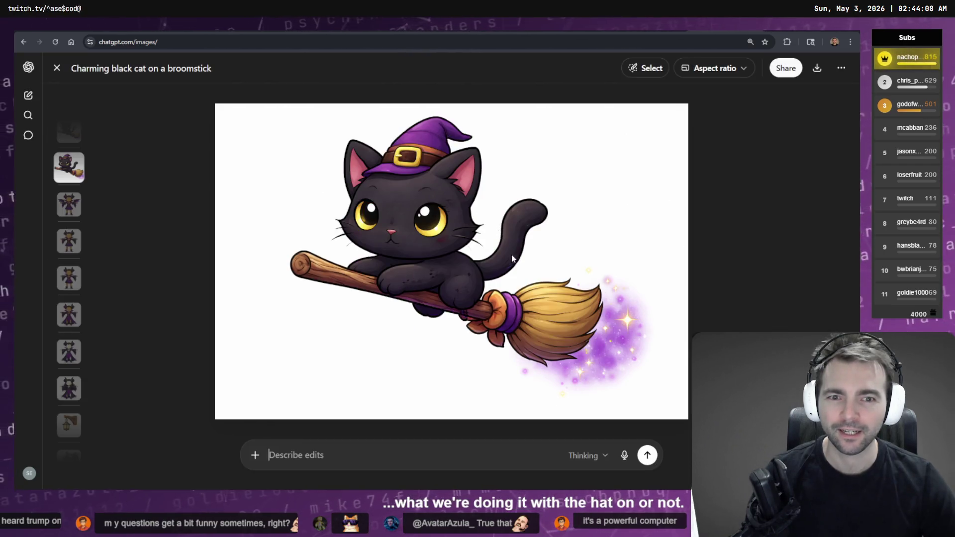
right_click(503, 204)
left_click(541, 252)
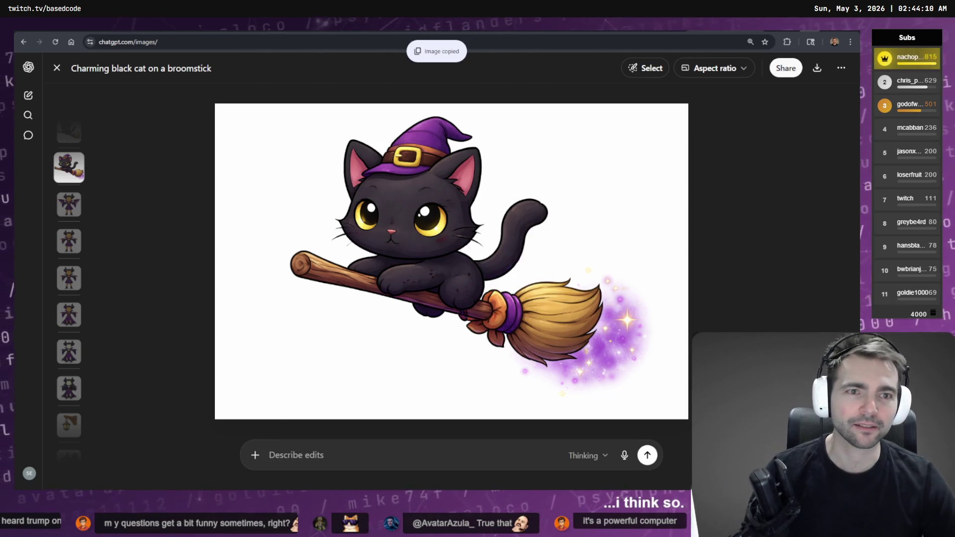
key("alt+Tab")
key("alt+Tab")
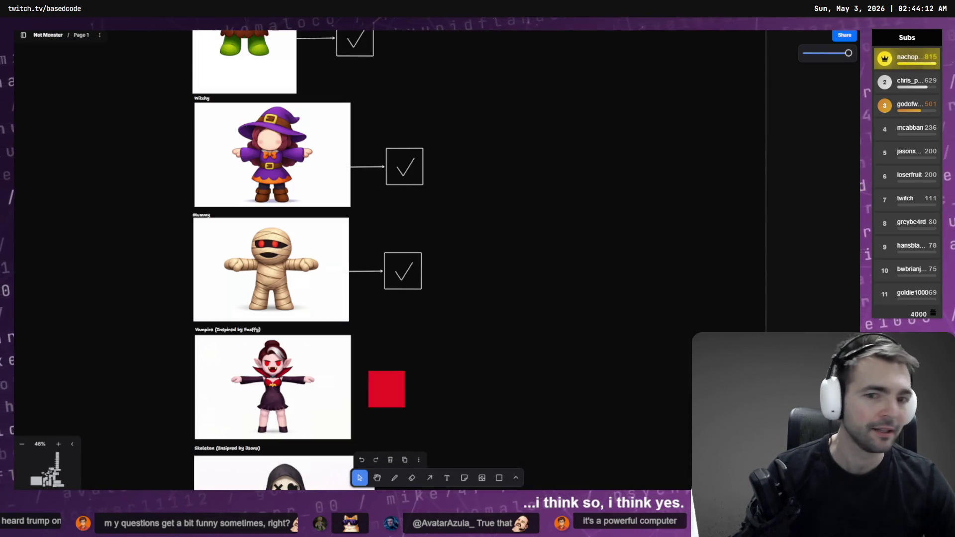
Paste the witch-hat cat image, shrink it, and place it beside the Witchy character.
key("ctrl+v")
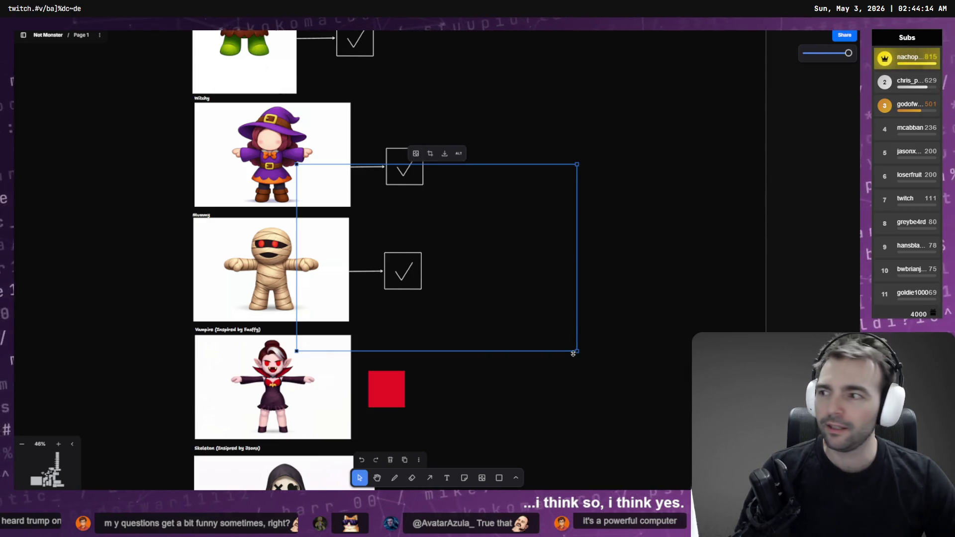
left_click_drag(577, 353, 407, 237)
left_click_drag(368, 201, 181, 143)
left_click(605, 262)
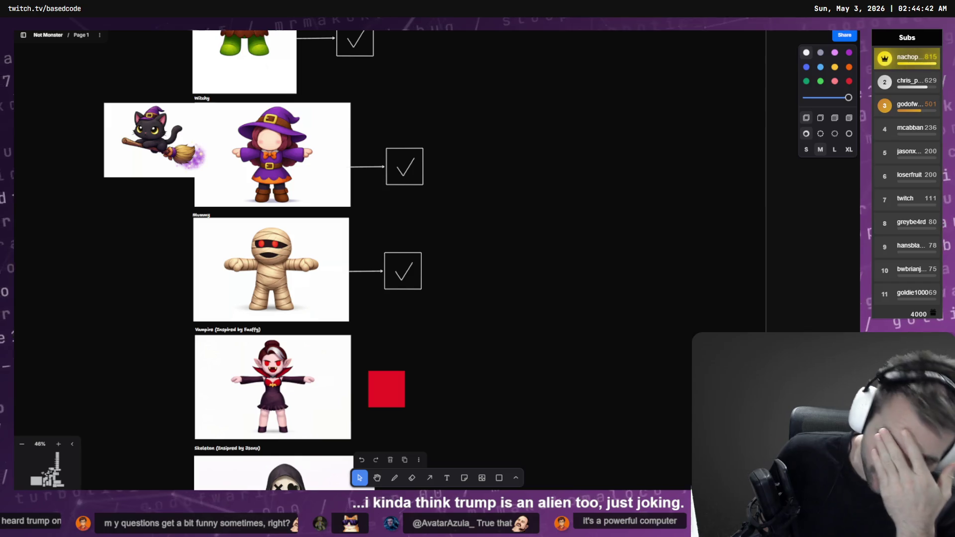
Scroll through the front-to-back Run Detail results, dismiss them, and end the harness preview.
left_click(739, 273)
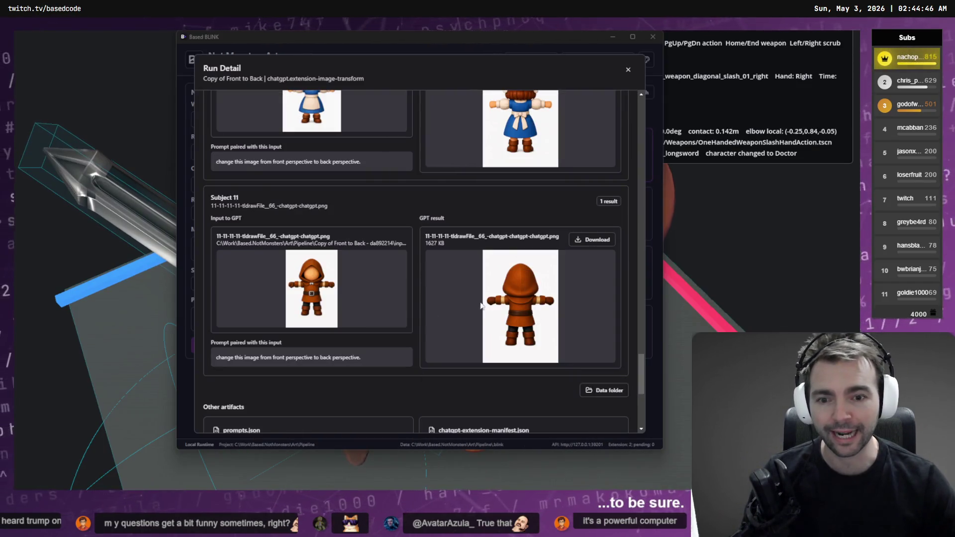
scroll(468, 323, "down", 10)
scroll(453, 303, "up", 15)
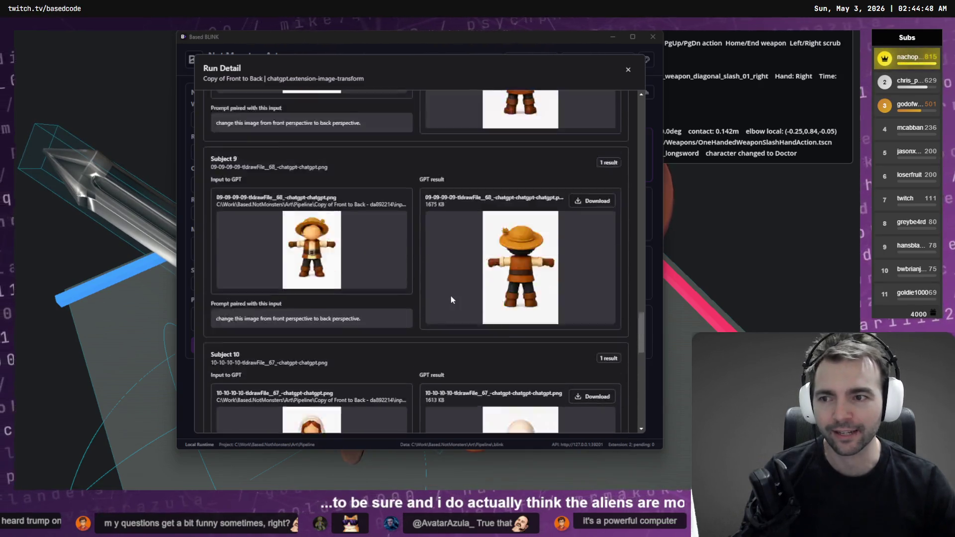
scroll(451, 300, "up", 8)
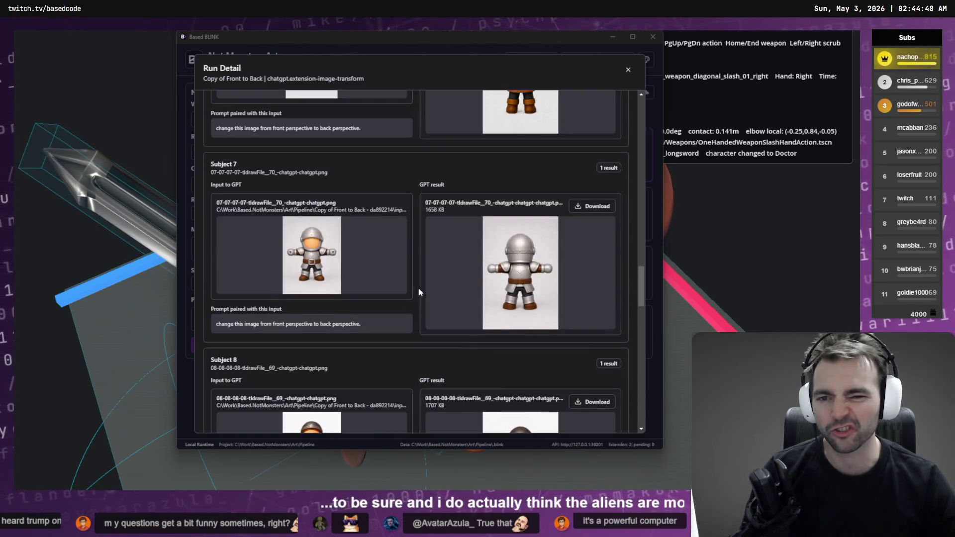
left_click(722, 267)
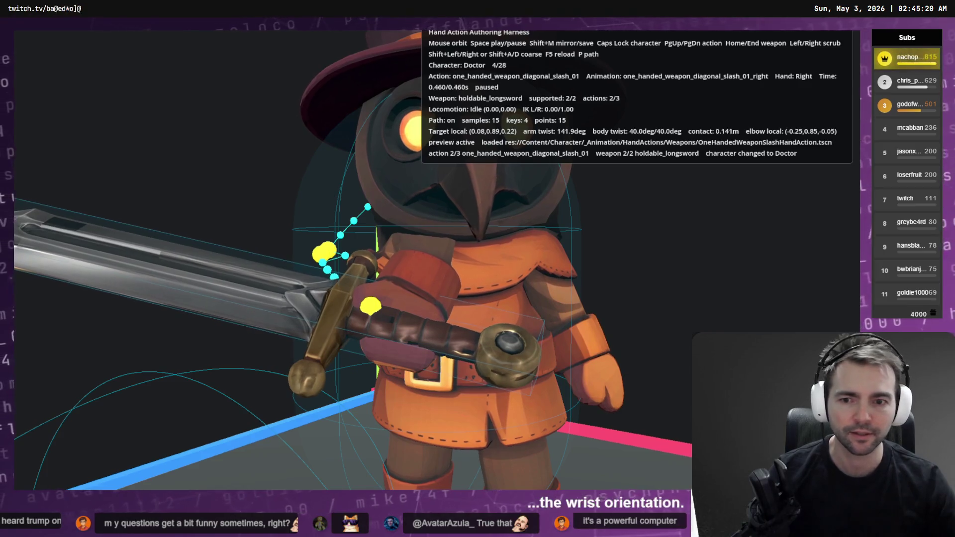
key("F8")
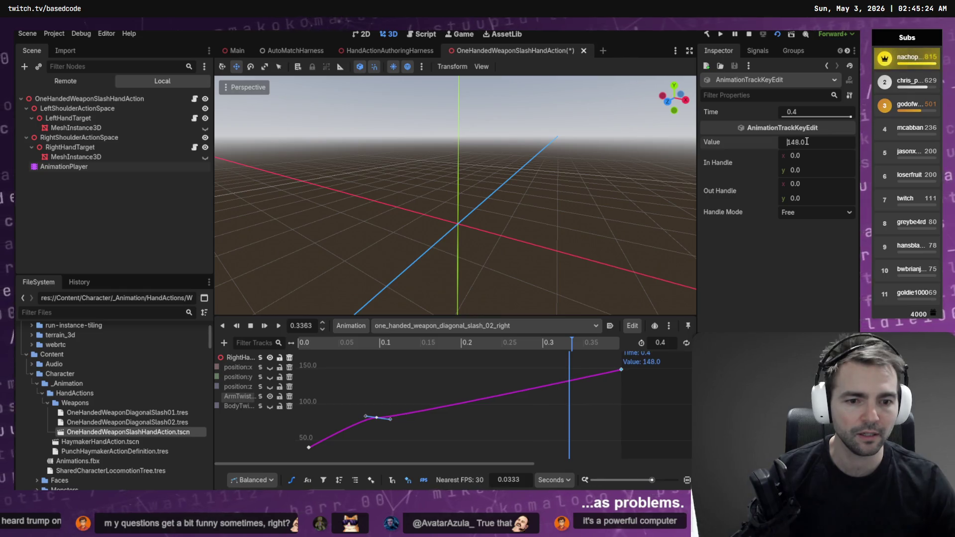
Rerun the harness preview several times to check the 177 arm twist, orbiting to look down.
key("F5")
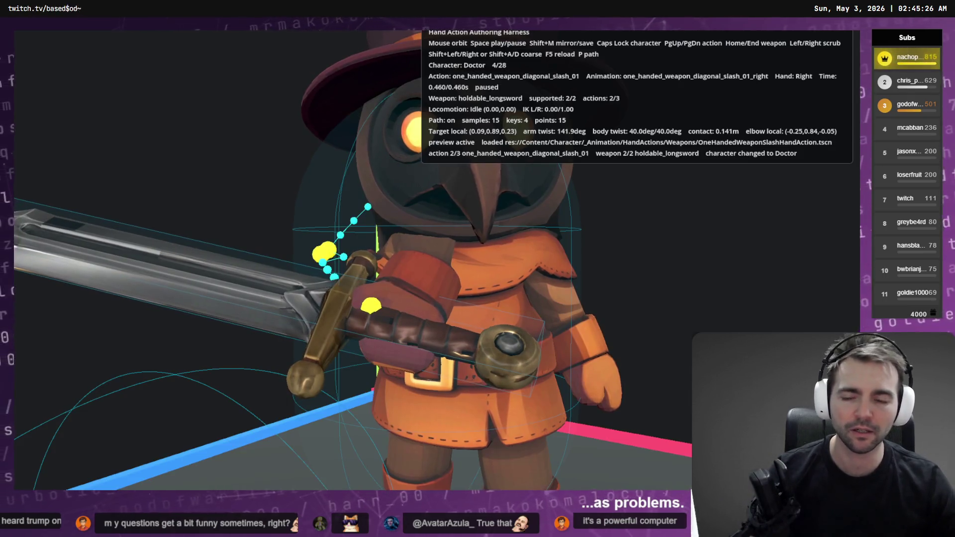
key("F8")
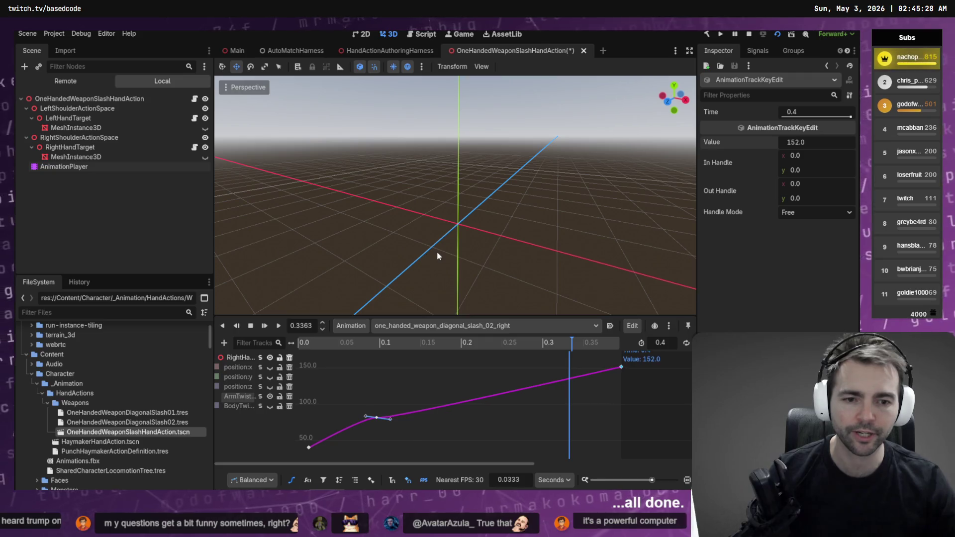
key("F5")
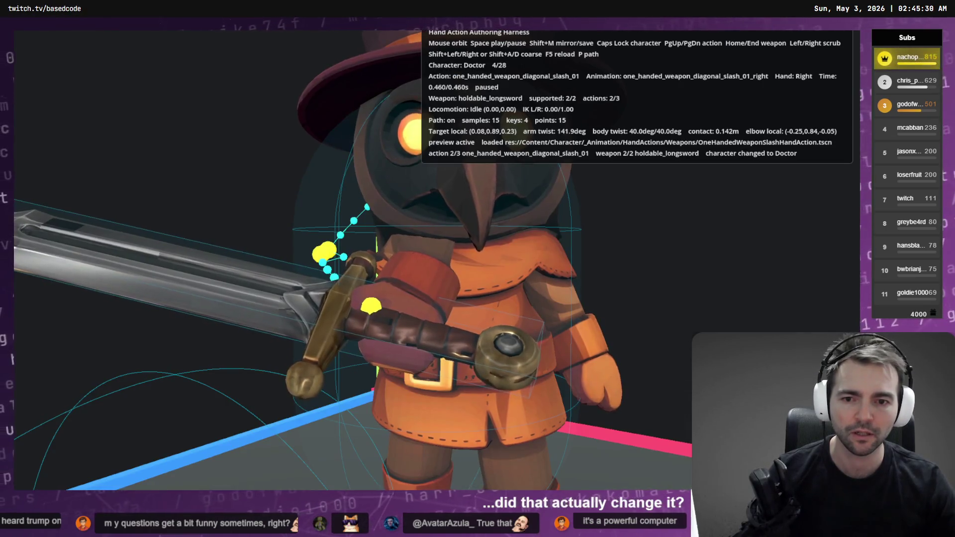
key("F8")
key("F5")
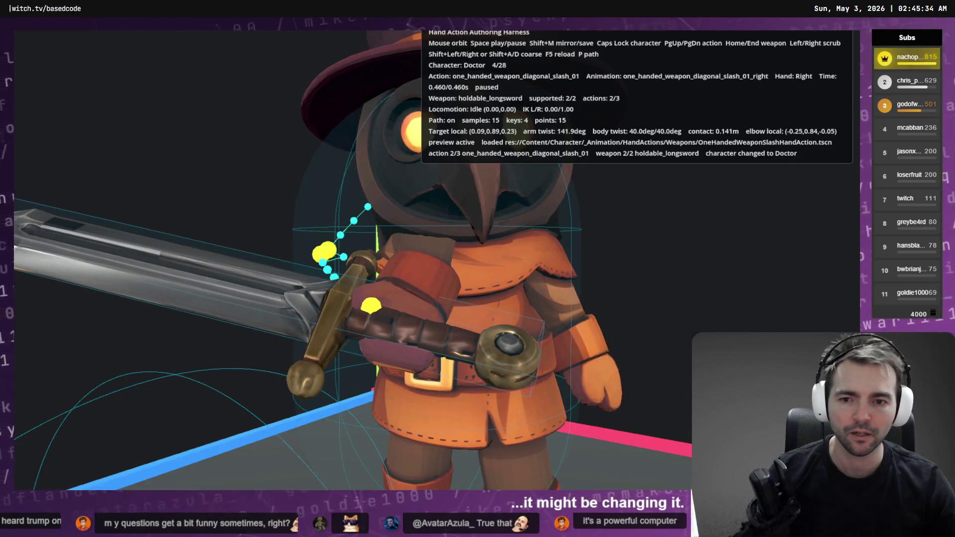
key("F8")
key("F5")
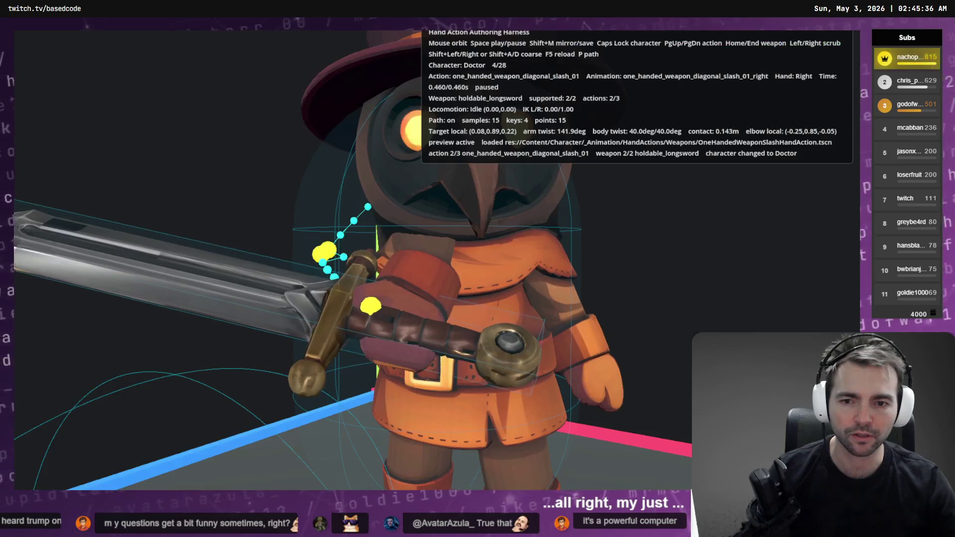
key("F8")
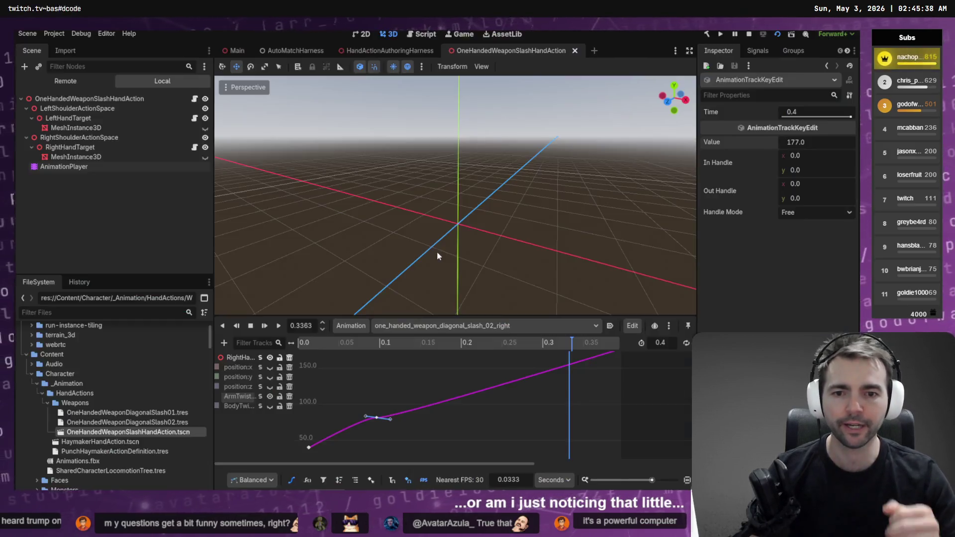
key("F5")
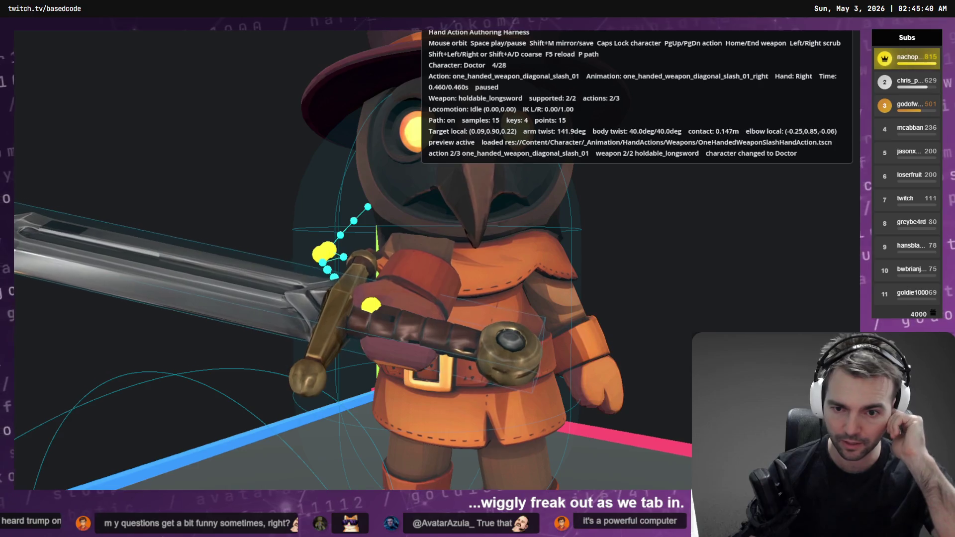
mouse_move(348, 248)
left_mouse_down()
mouse_move(418, 278)
mouse_move(433, 338)
mouse_move(427, 299)
mouse_move(378, 269)
left_mouse_up()
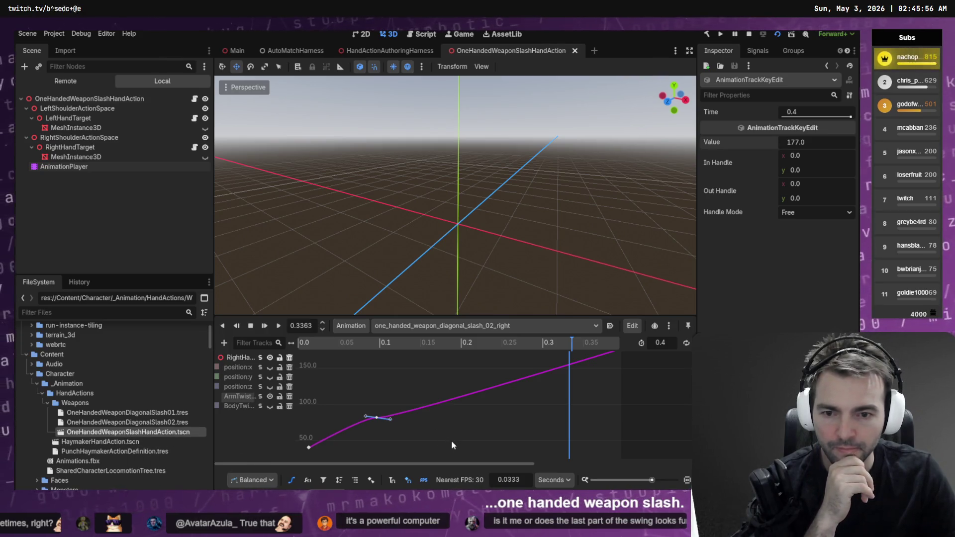
Fit the whole ArmTwist curve in view and save the scene.
left_click(385, 387)
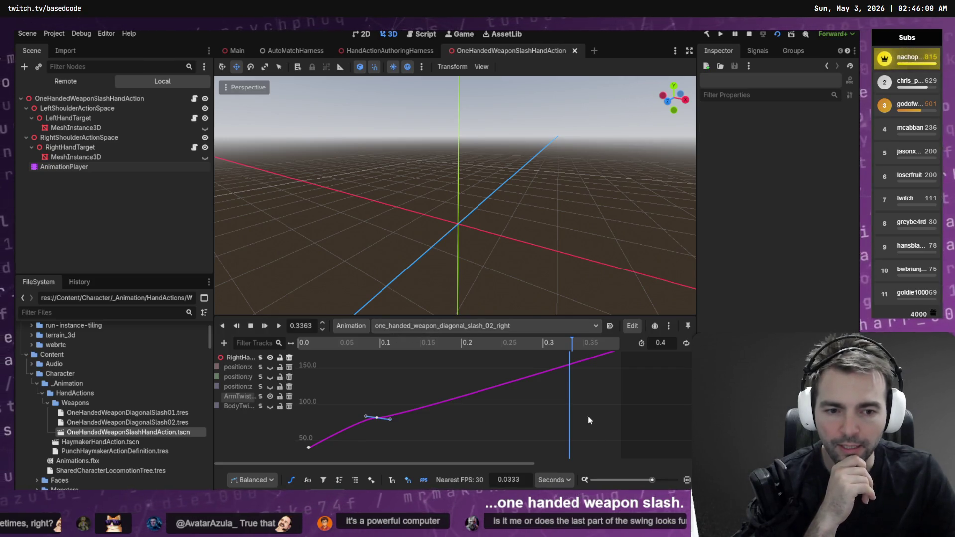
key("f")
key("ctrl+s")
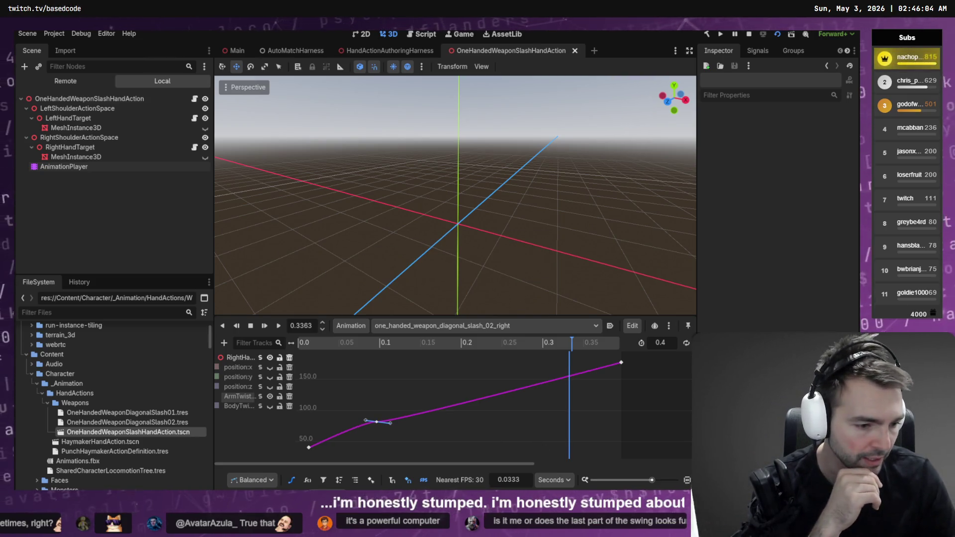
key("alt+Tab")
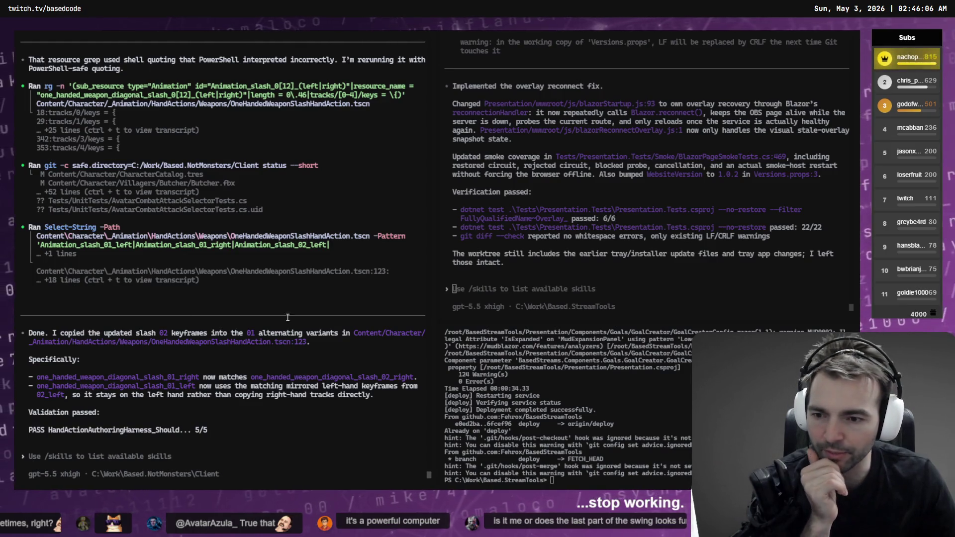
Read the agent's report on copying slash 02 keyframes into the slash_01 variants.
left_click(317, 452)
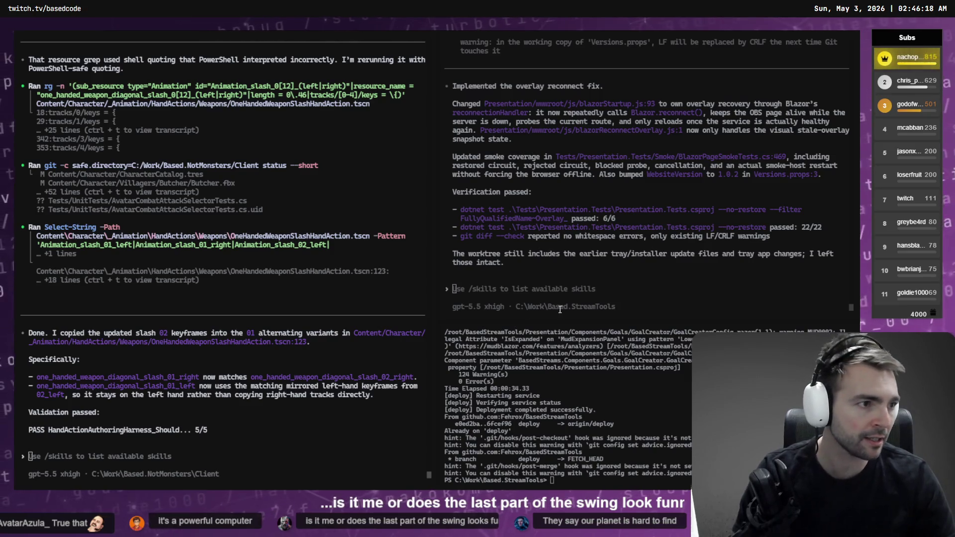
key("alt+Tab")
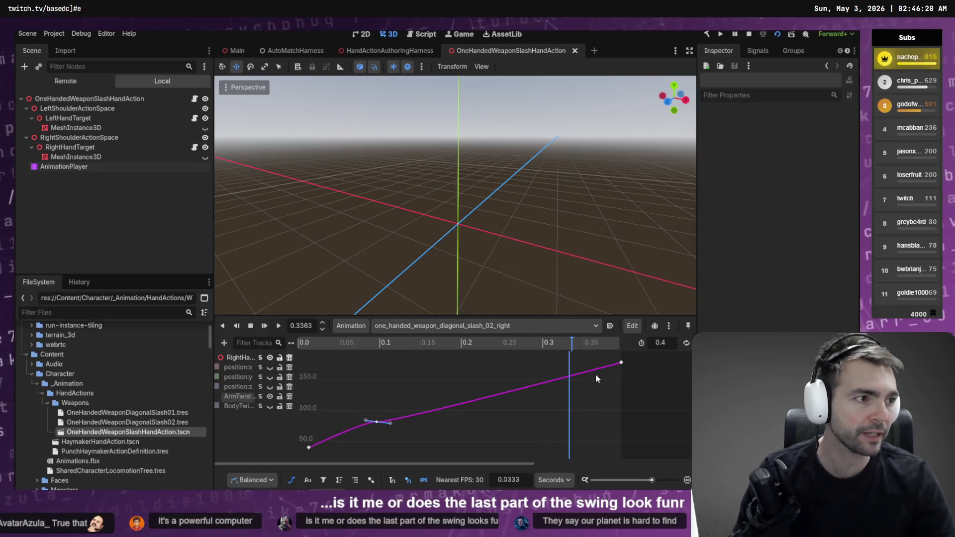
Preview the Doctor's slash in the harness, then confirm the 0.4 s ArmTwist key reads 177.0.
key("alt+Tab")
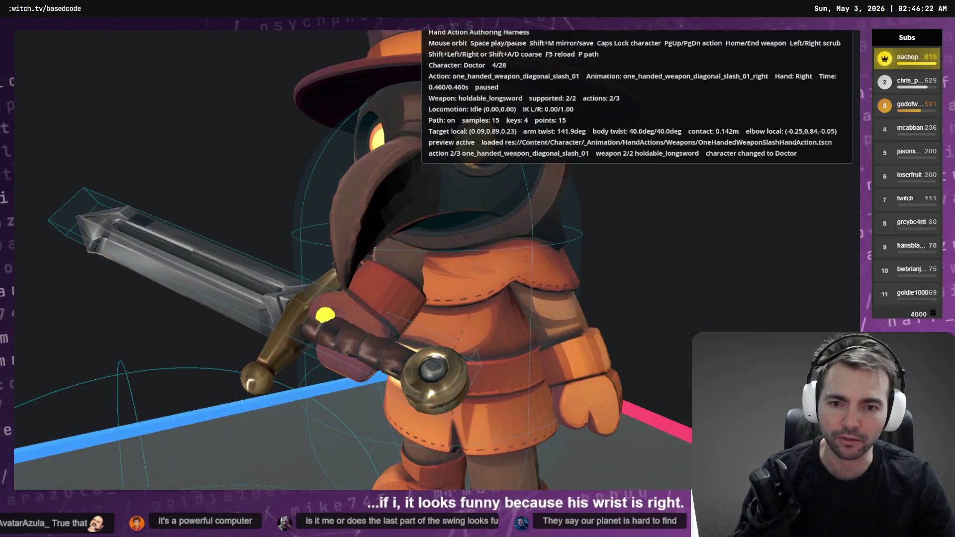
mouse_move(348, 249)
left_mouse_down()
mouse_move(199, 256)
mouse_move(319, 234)
mouse_move(343, 249)
mouse_move(318, 251)
mouse_move(354, 245)
left_mouse_up()
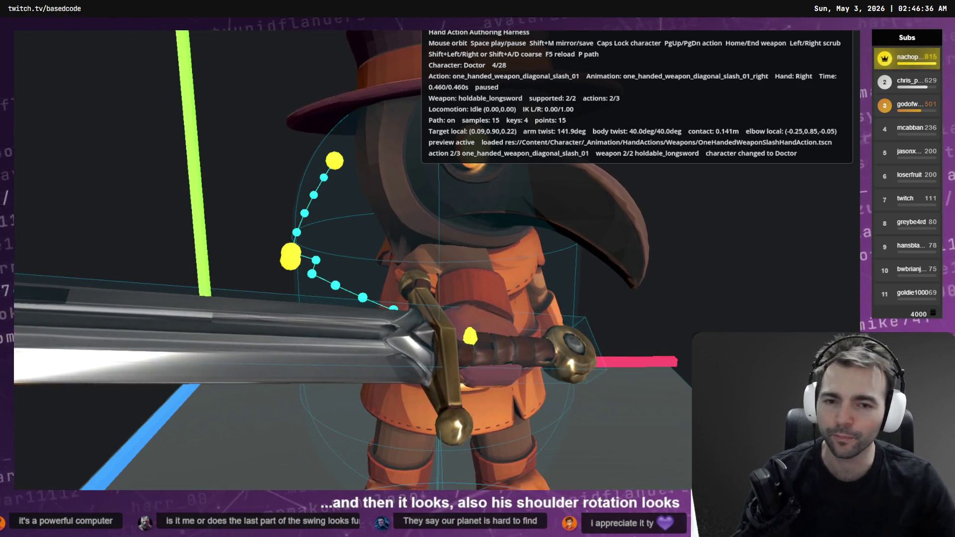
key("F8")
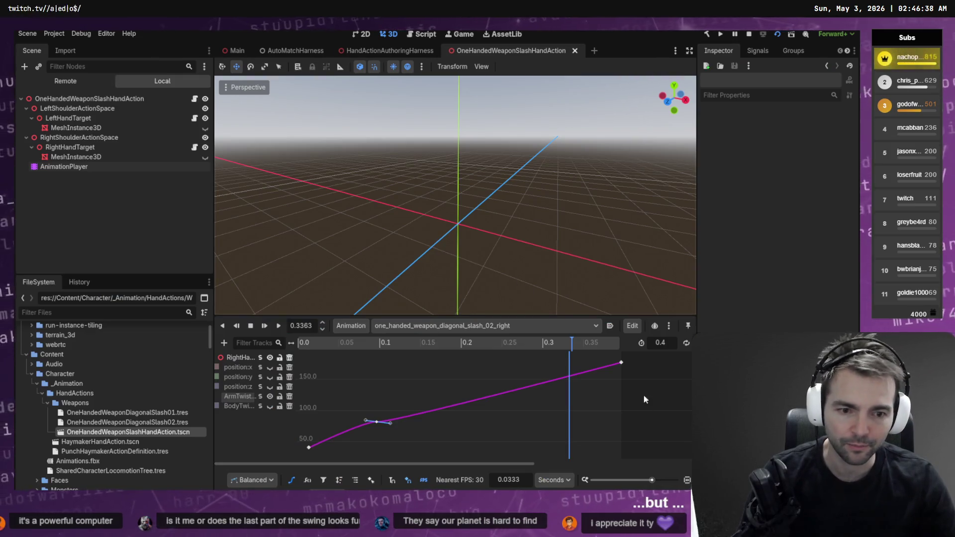
left_click(620, 362)
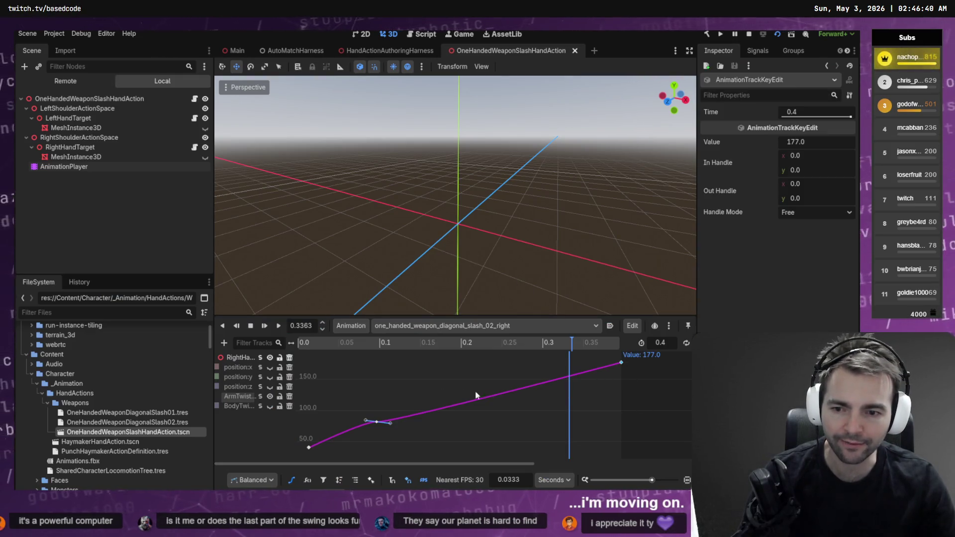
Show the BodyTwist curve and delete both of its keys.
left_click(262, 408)
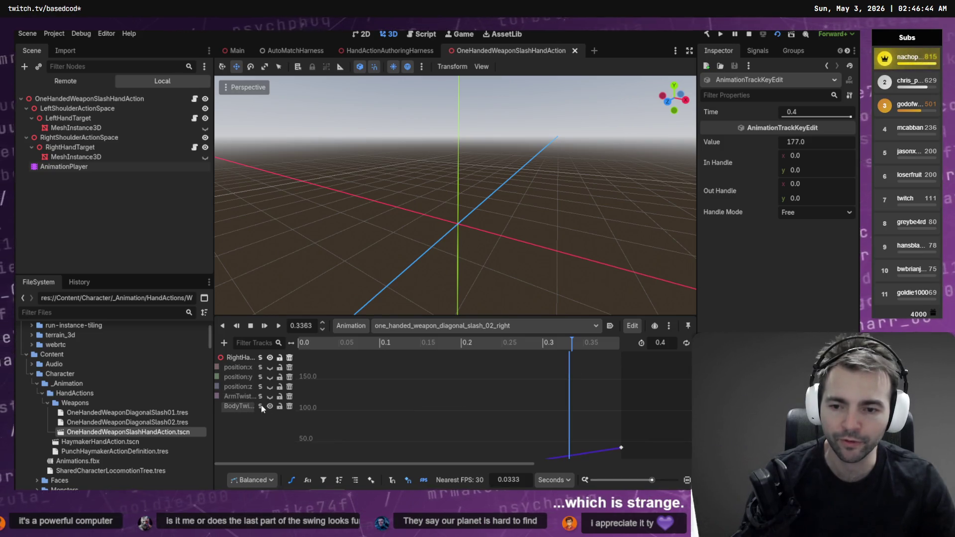
left_click(368, 400)
key("f")
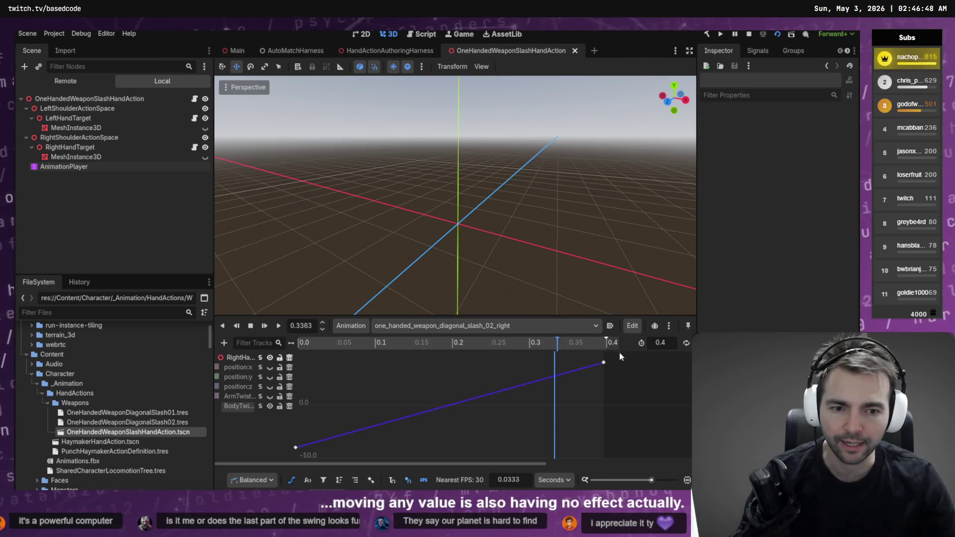
left_click_drag(623, 353, 272, 460)
key("Delete")
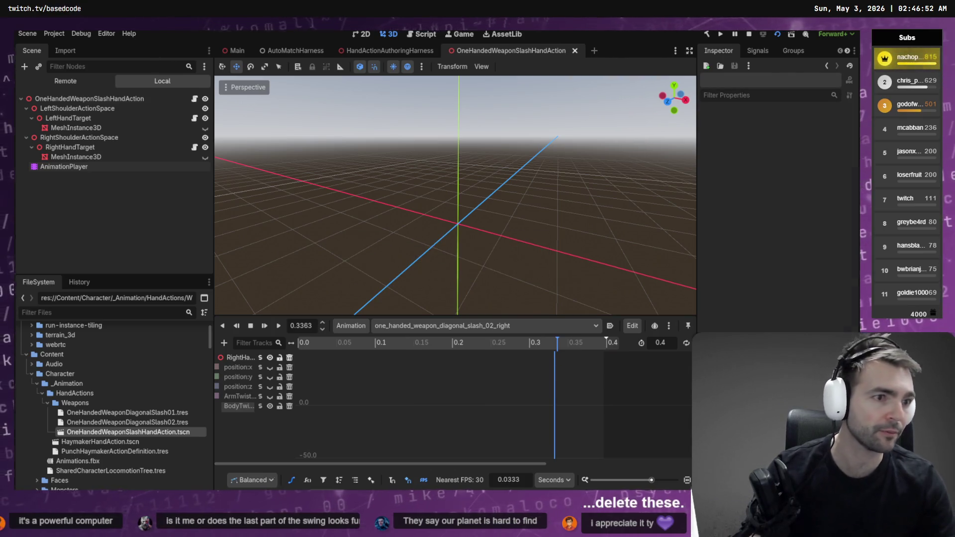
Run the harness and scrub through the swing to check the waist twist.
key("F5")
key("Left")
key("Left")
key("Left")
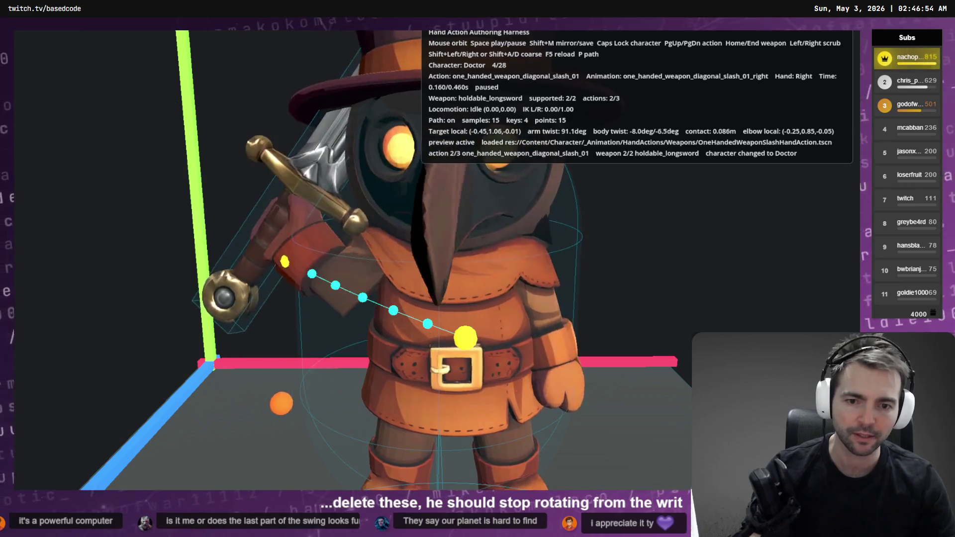
key("space")
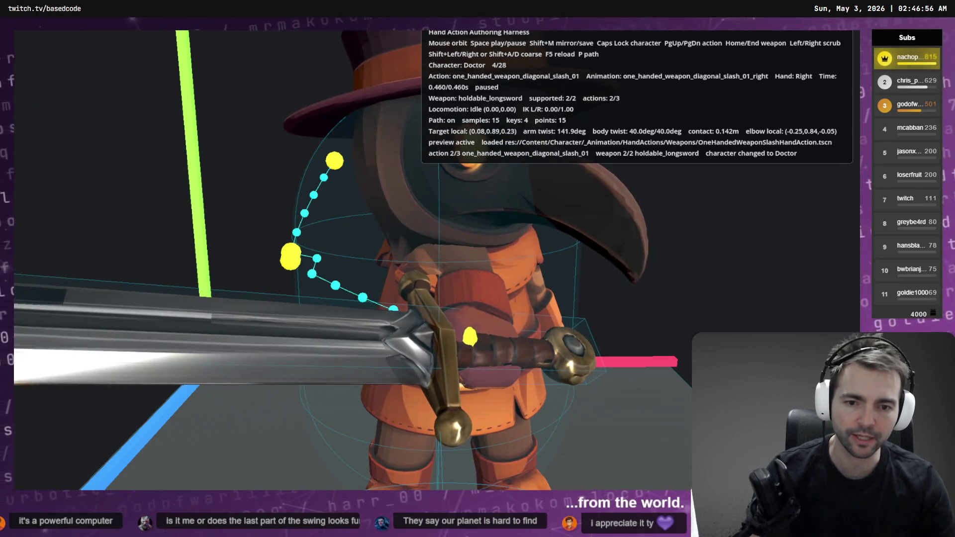
key("F8")
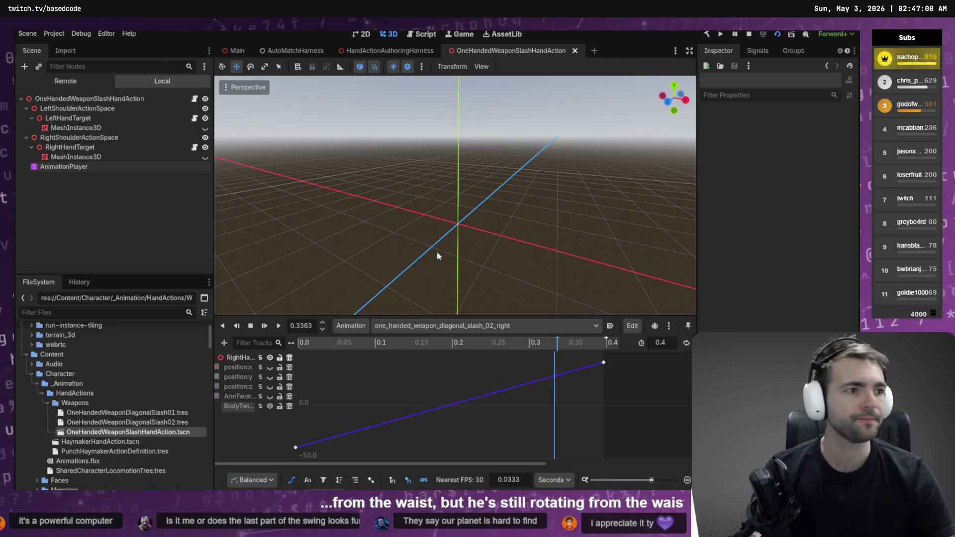
Start dictating the bug report and capture a screenshot of the animation editor.
key("alt+Tab")
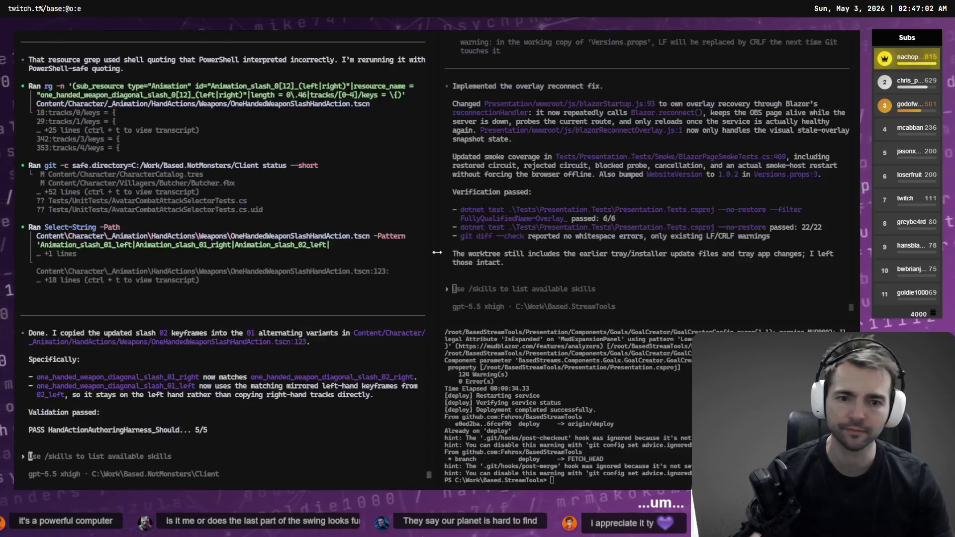
key("ctrl+super")
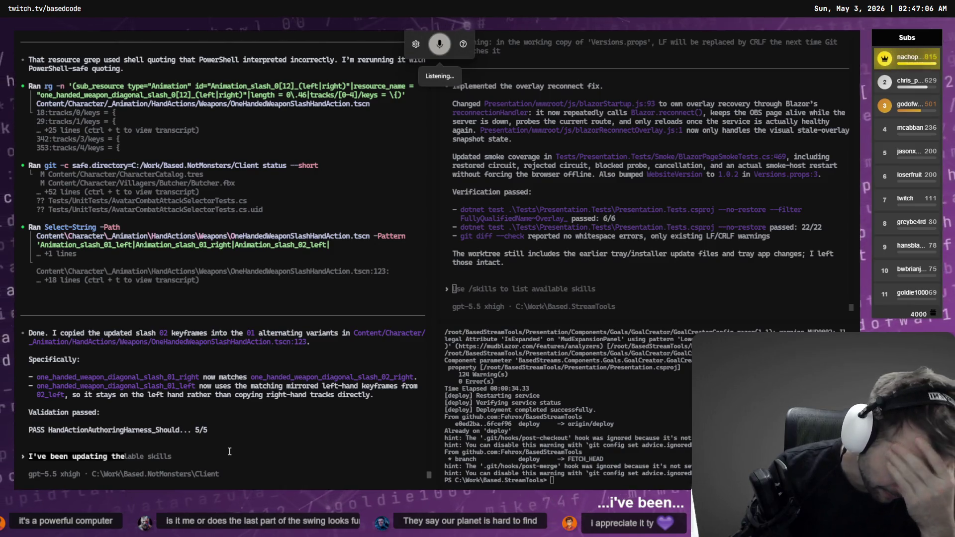
key("alt+Tab")
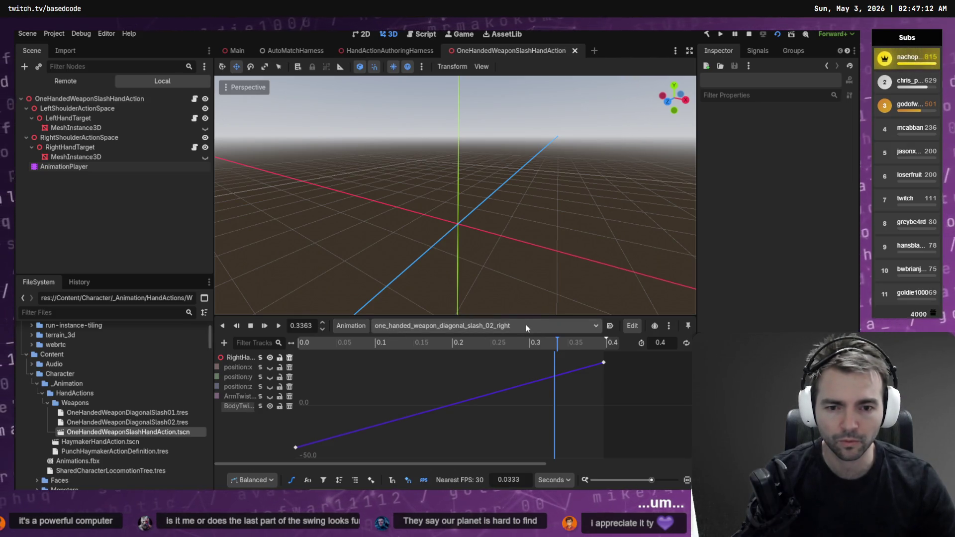
key("Print")
mouse_move(609, 314)
left_mouse_down()
mouse_move(285, 449)
mouse_move(171, 459)
mouse_move(219, 463)
left_mouse_up()
key("alt+Tab")
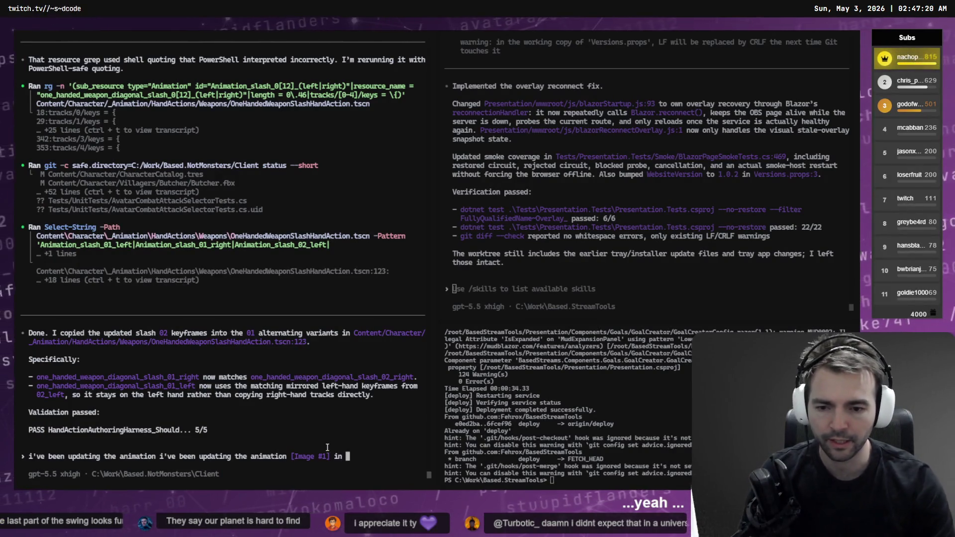
key("alt+Tab")
Add 'this scnene' plus a pasted screenshot of the OneHandedWeaponSlashHandAction scene name.
right_click(509, 53)
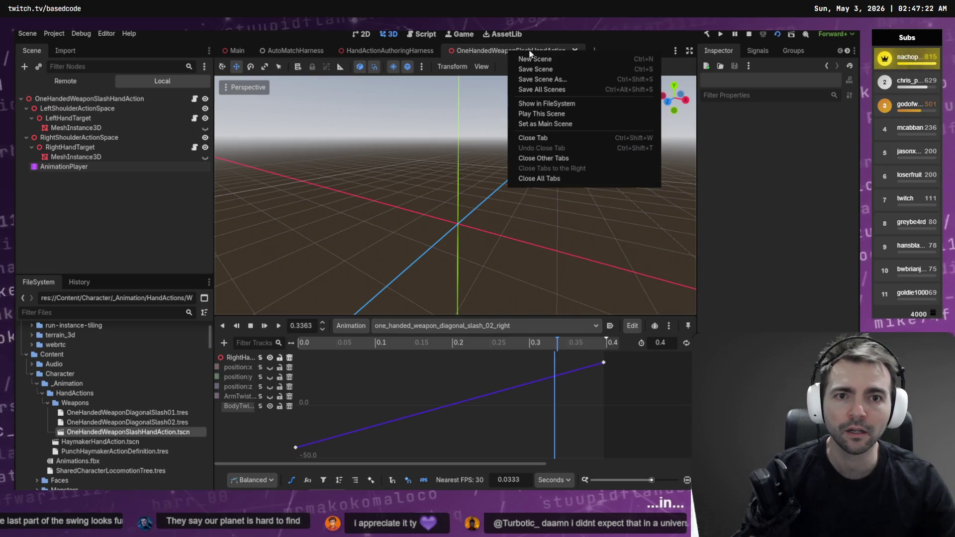
left_click(498, 53)
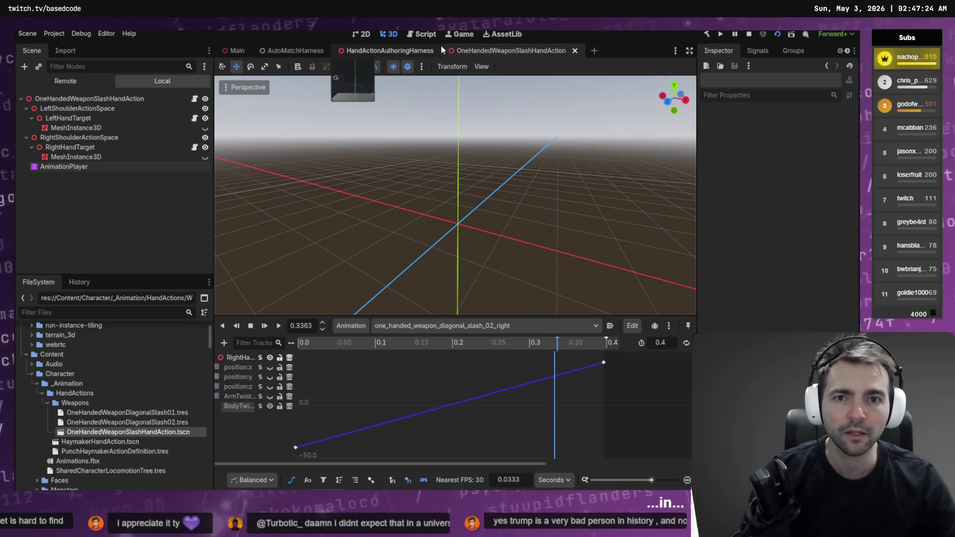
key("super+shift+s")
left_click_drag(447, 46, 573, 60)
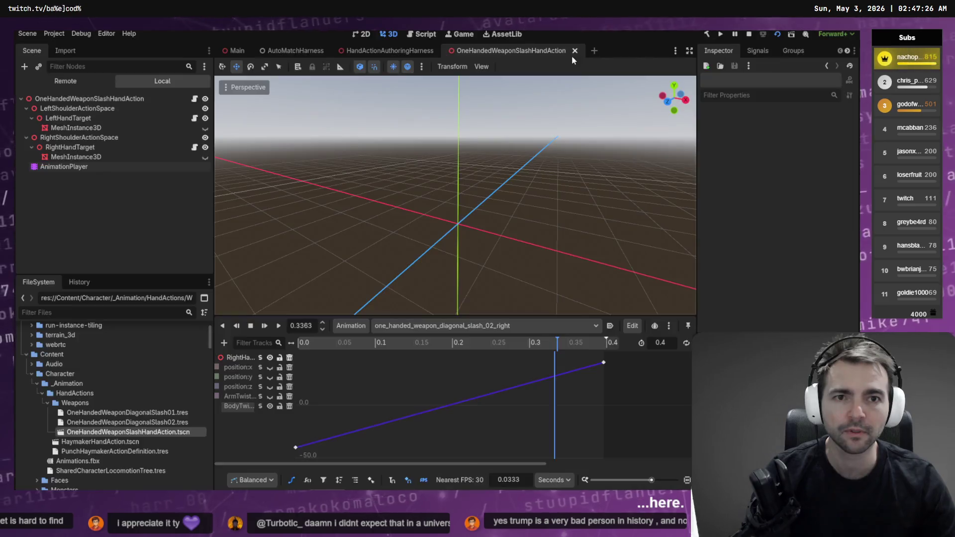
key("alt+Tab")
type("this s")
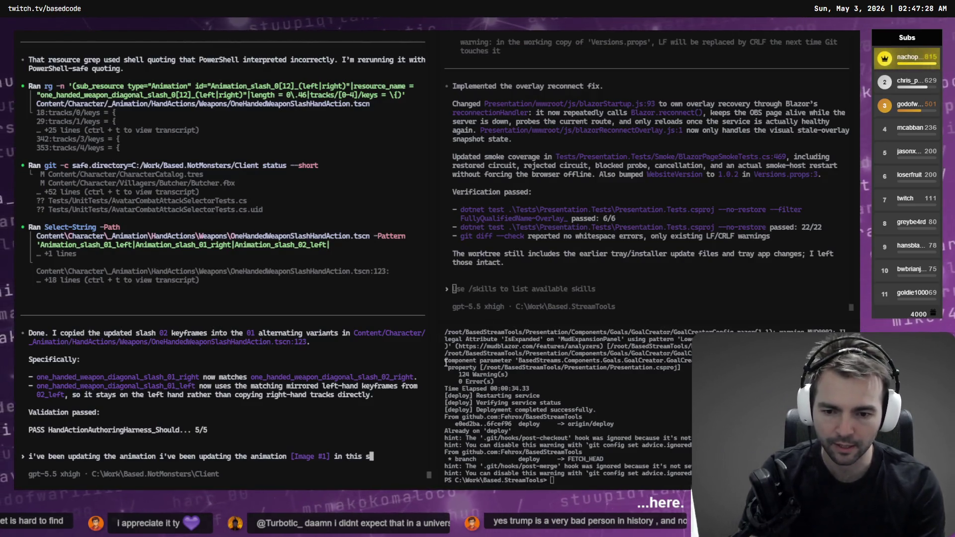
type("cnene")
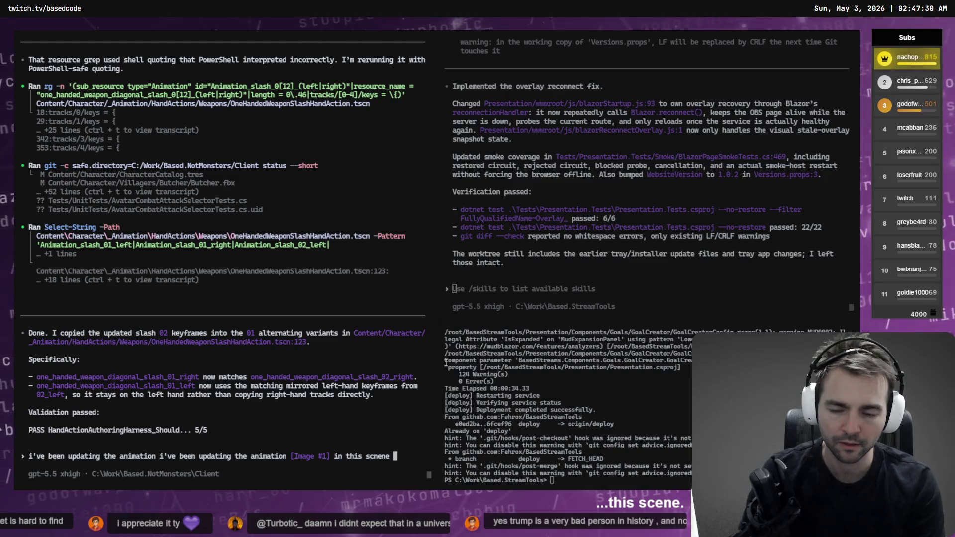
key("ctrl+v")
Dictate that saved animation edits no longer update the running harness, adding a harness screenshot.
key("super+h")
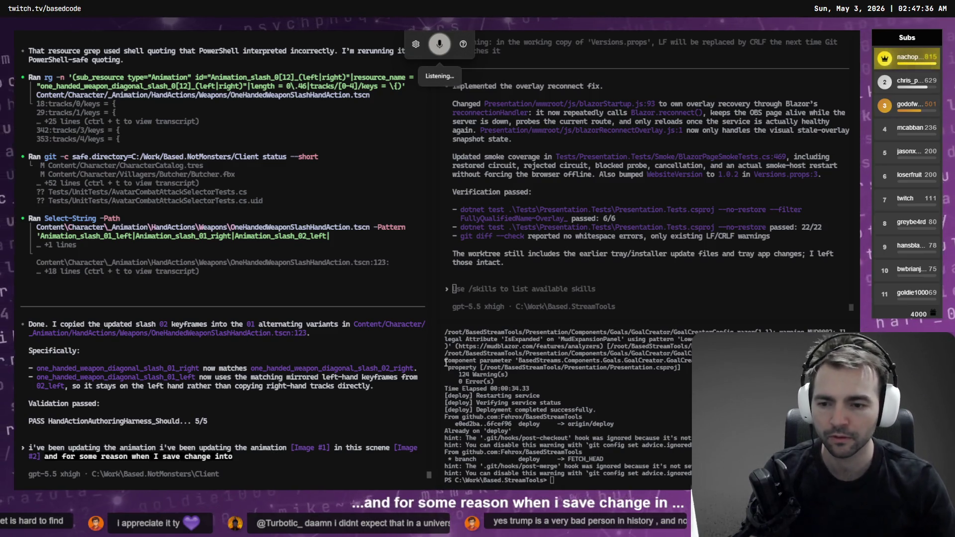
key("alt+Tab")
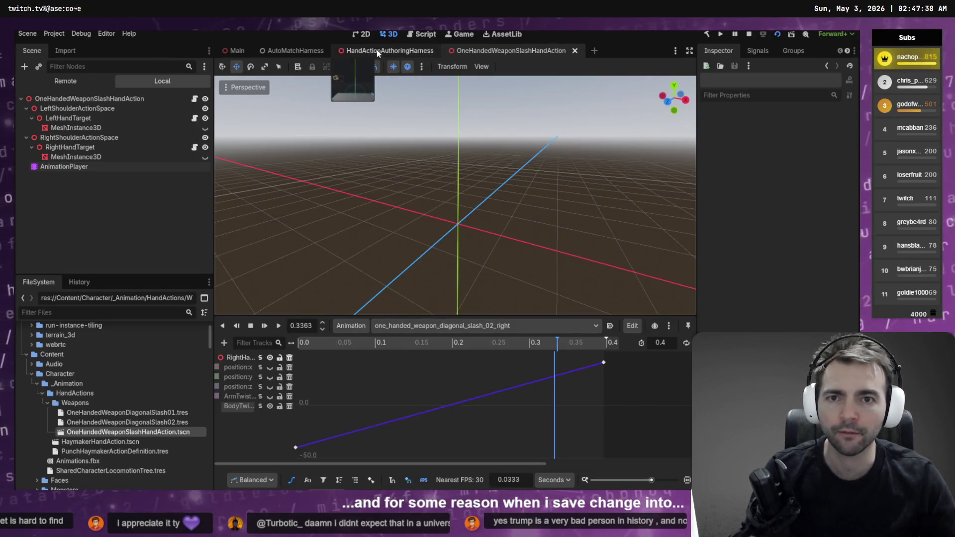
left_click(343, 50)
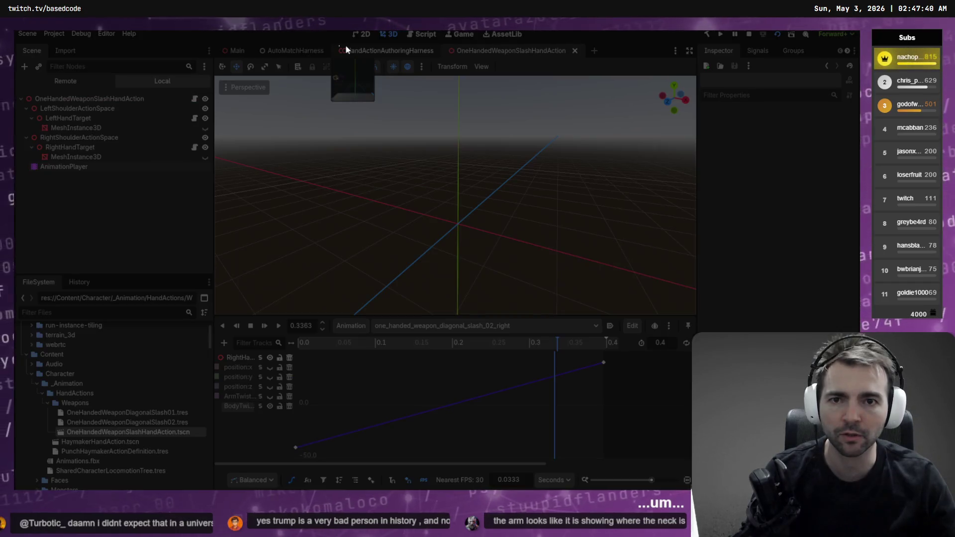
key("alt+Tab")
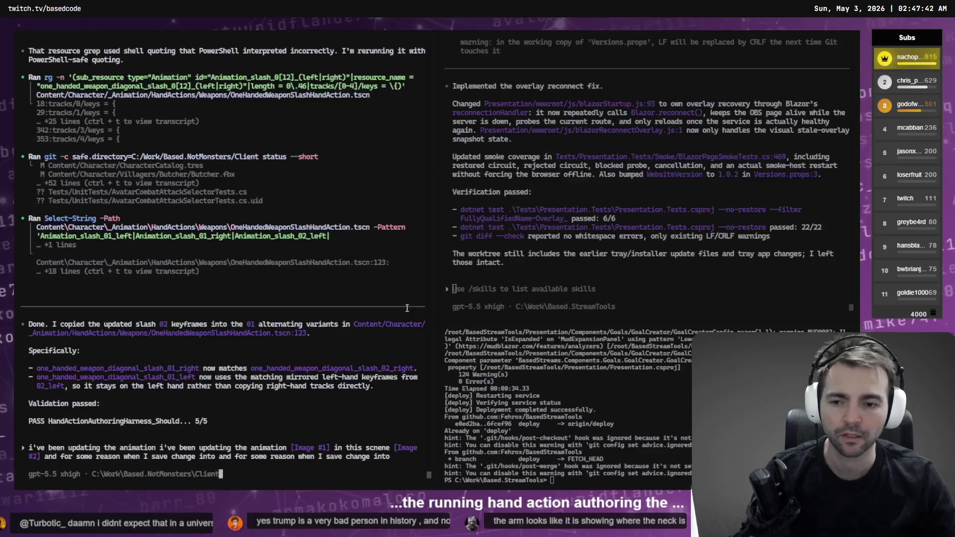
type("running [Image #3], the")
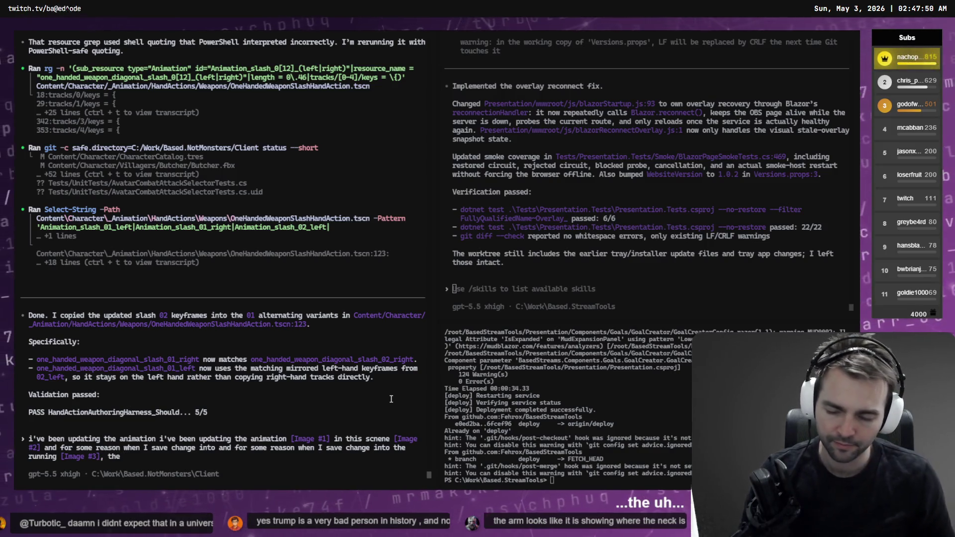
key("BackSpace")
key("BackSpace")
type("press f5,")
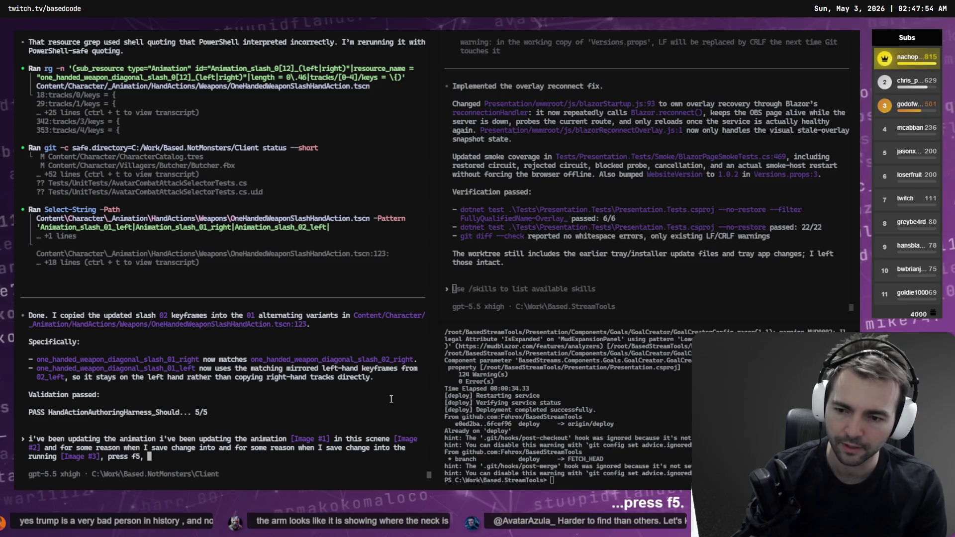
key("super+h")
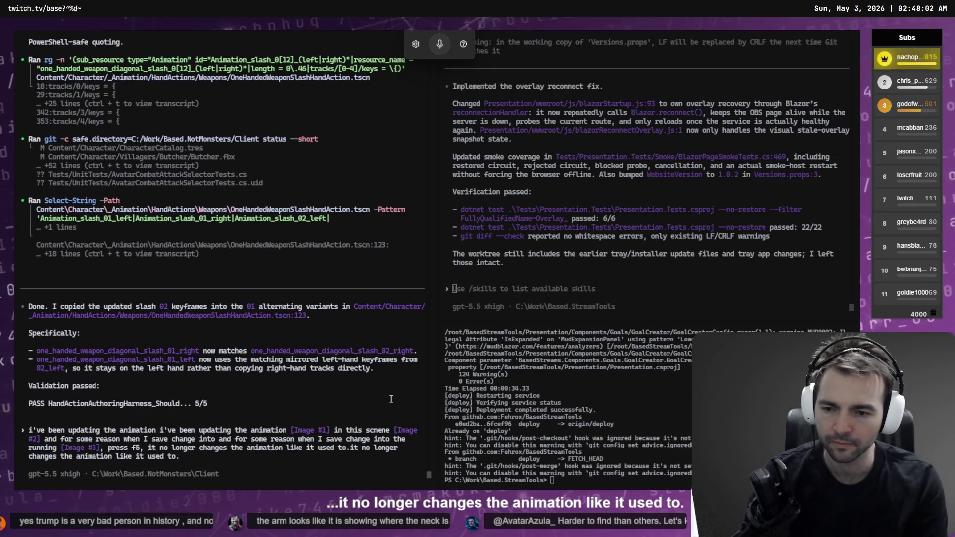
key("super+h")
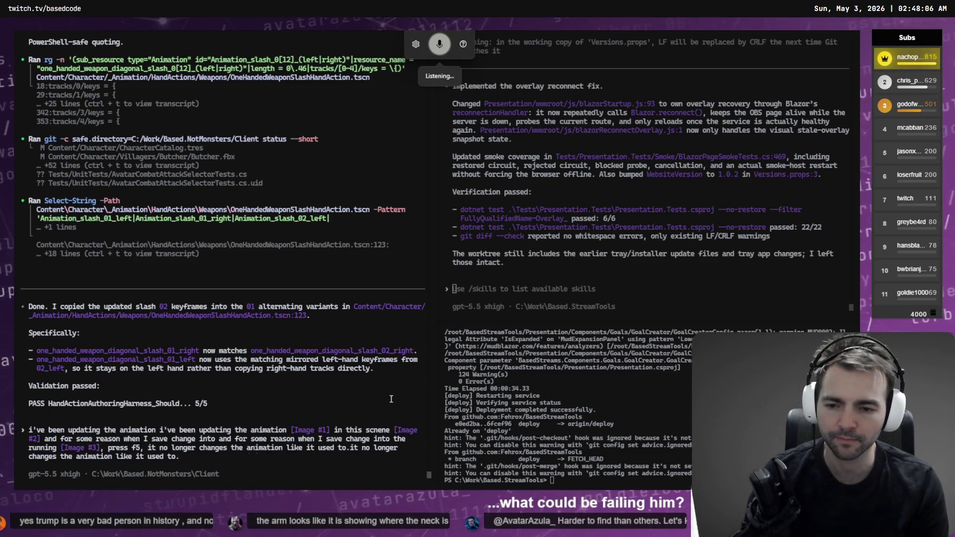
Quit Godot, choosing to stop the running project.
key("alt+Tab")
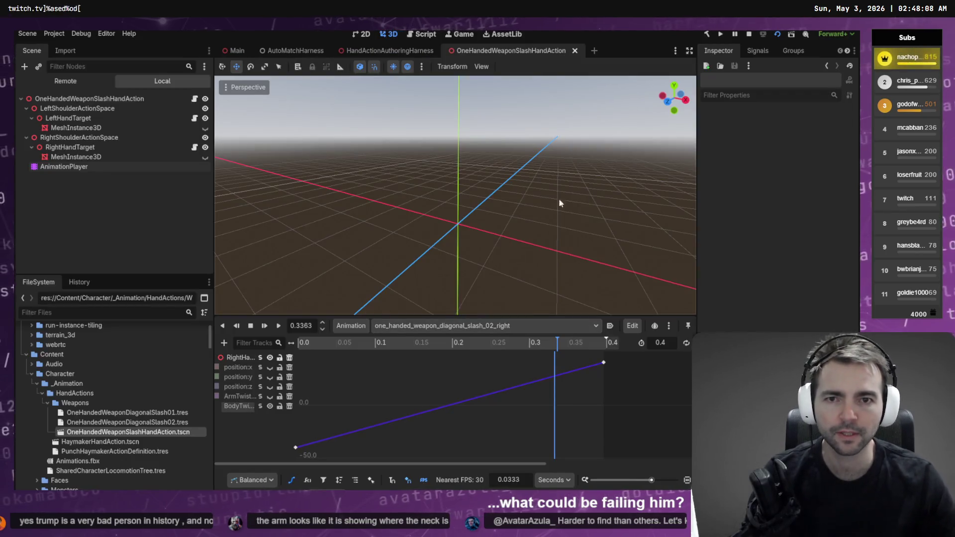
key("ctrl+q")
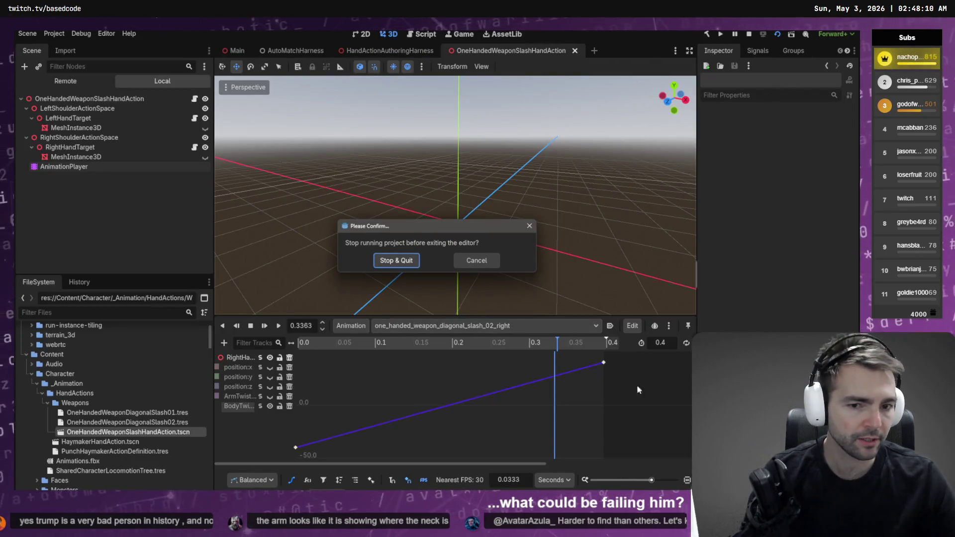
left_click(403, 262)
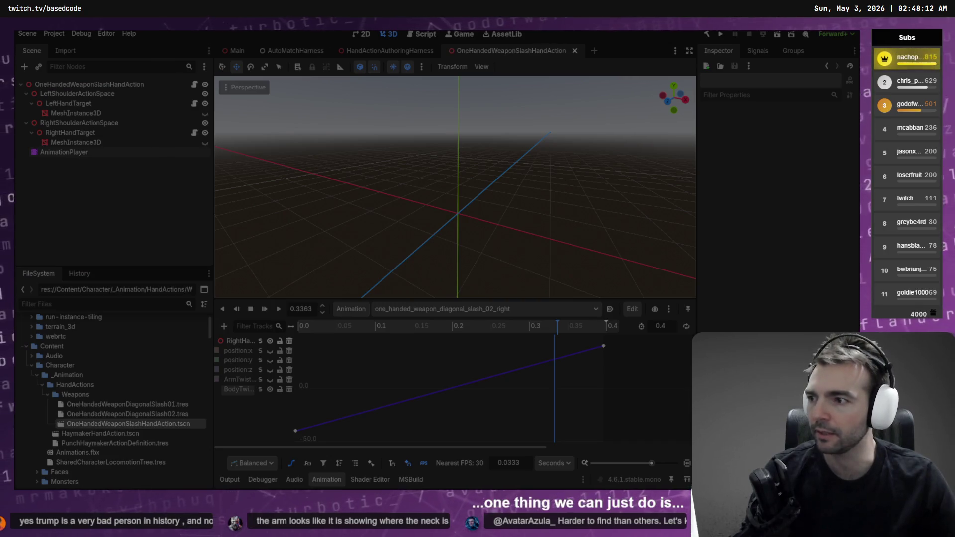